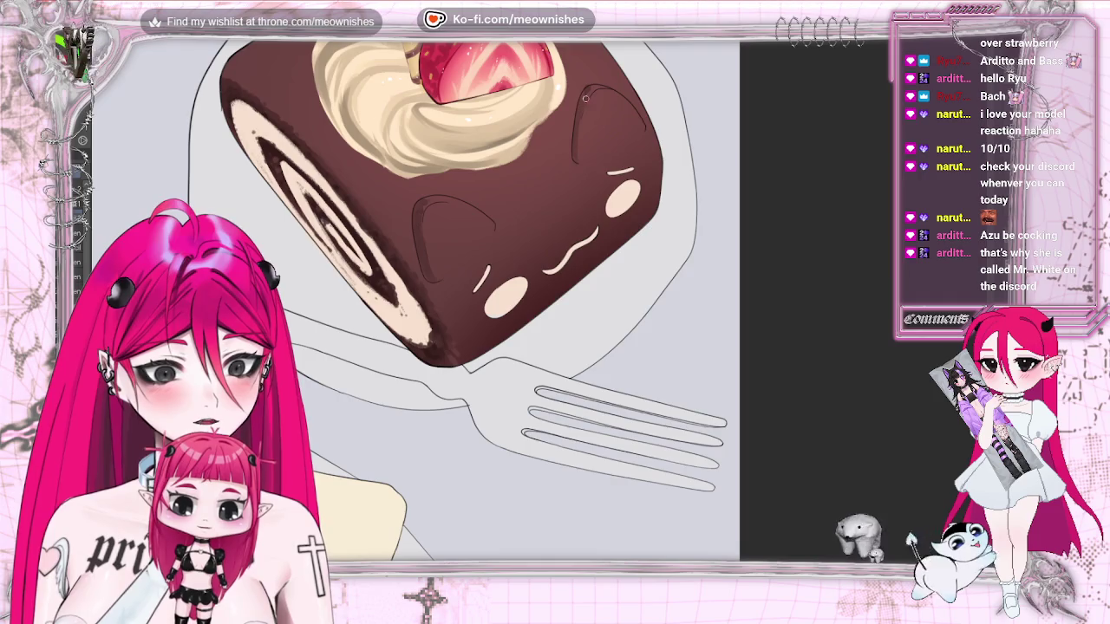
Zoom out to view the whole illustration, then zoom back in on the roll cake's face
scroll(416, 299, down, 3)
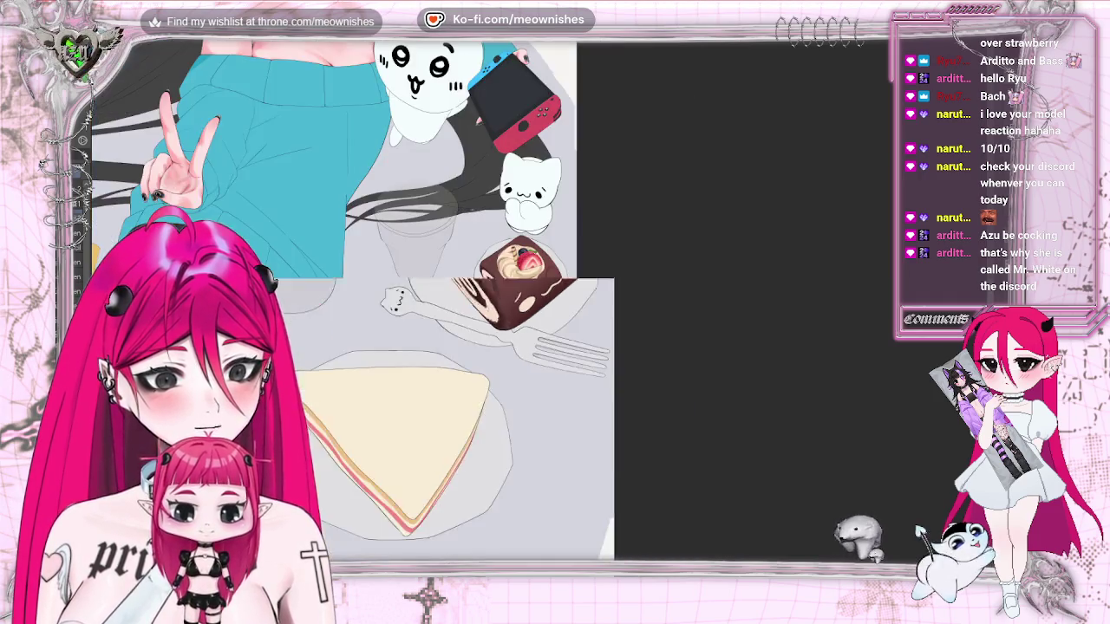
scroll(416, 299, up, 3)
scroll(539, 303, up, 2)
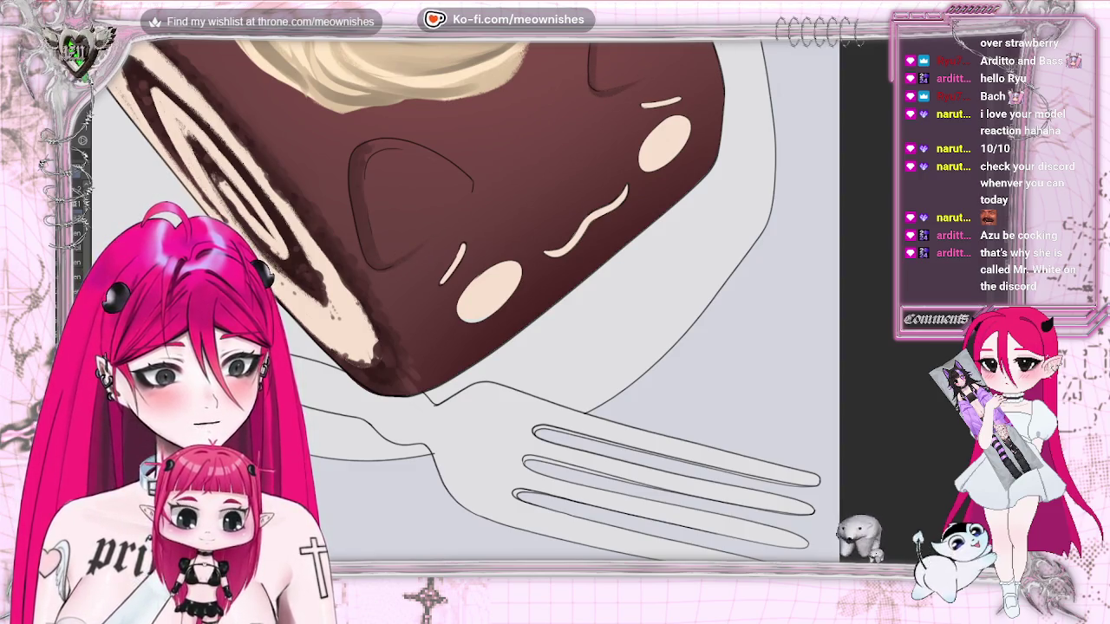
scroll(782, 188, up, 3)
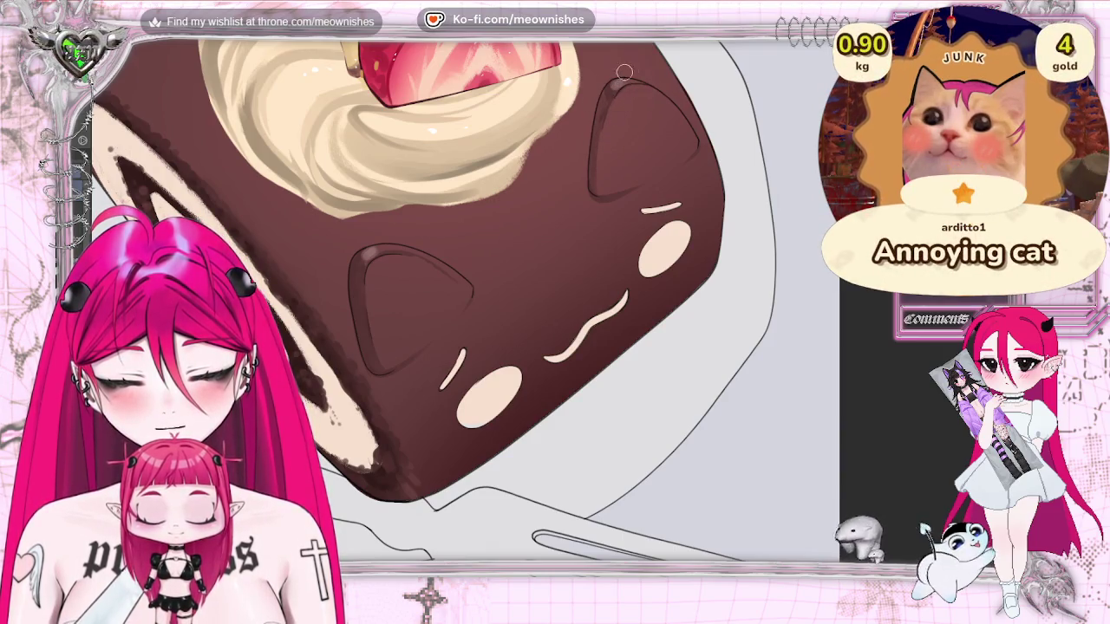
key(ctrl+0)
key(ctrl+minus)
key(ctrl+minus)
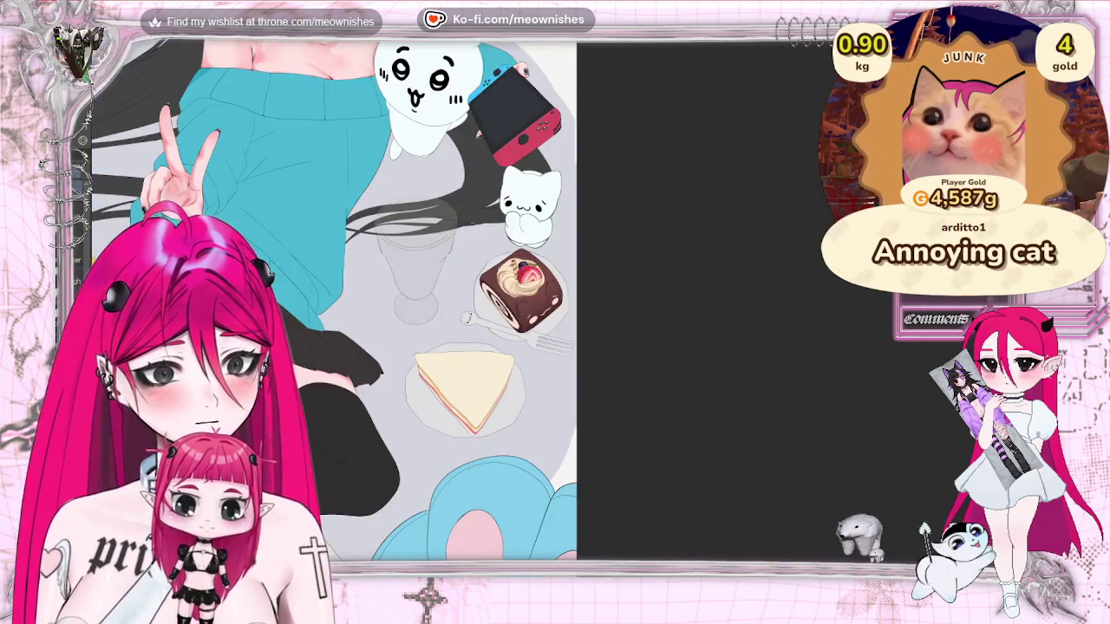
key(ctrl+minus)
scroll(529, 299, up, 5)
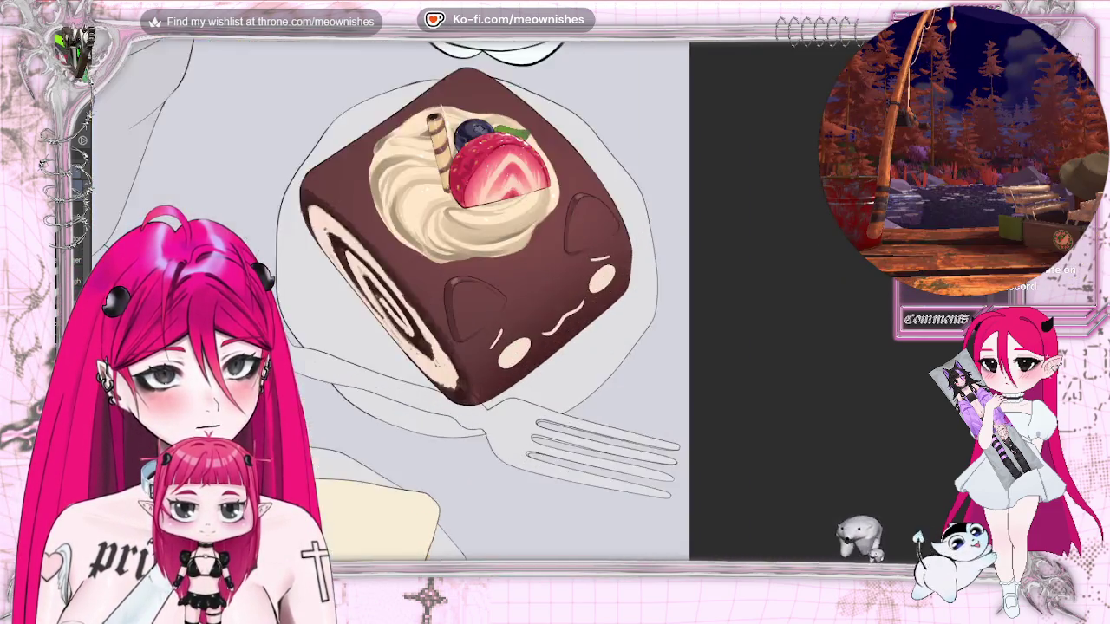
scroll(529, 299, up, 3)
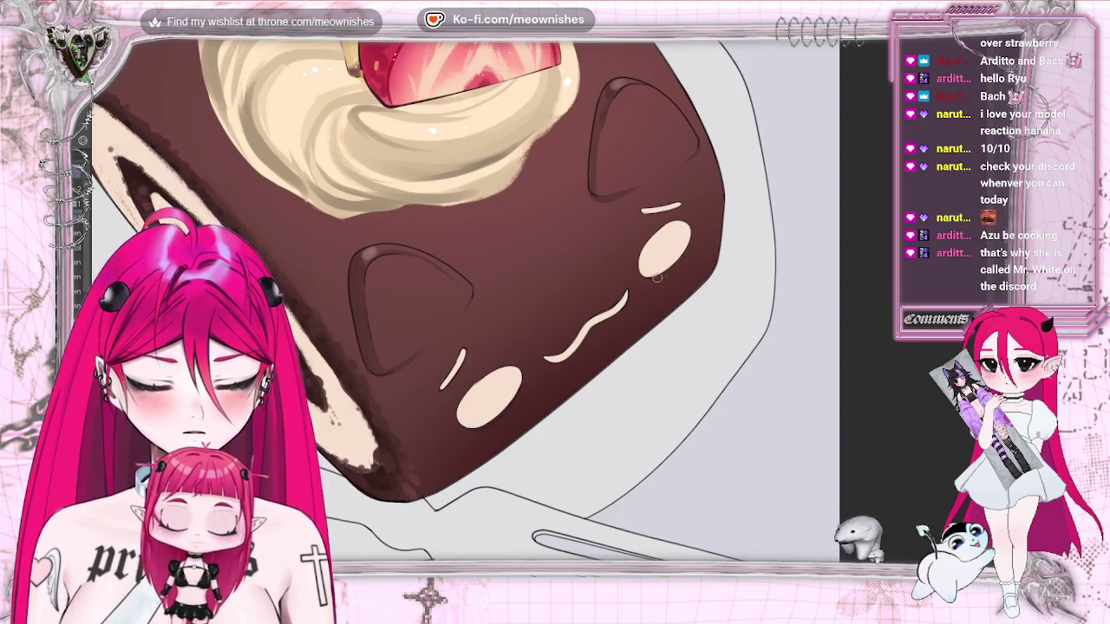
key(ctrl+0)
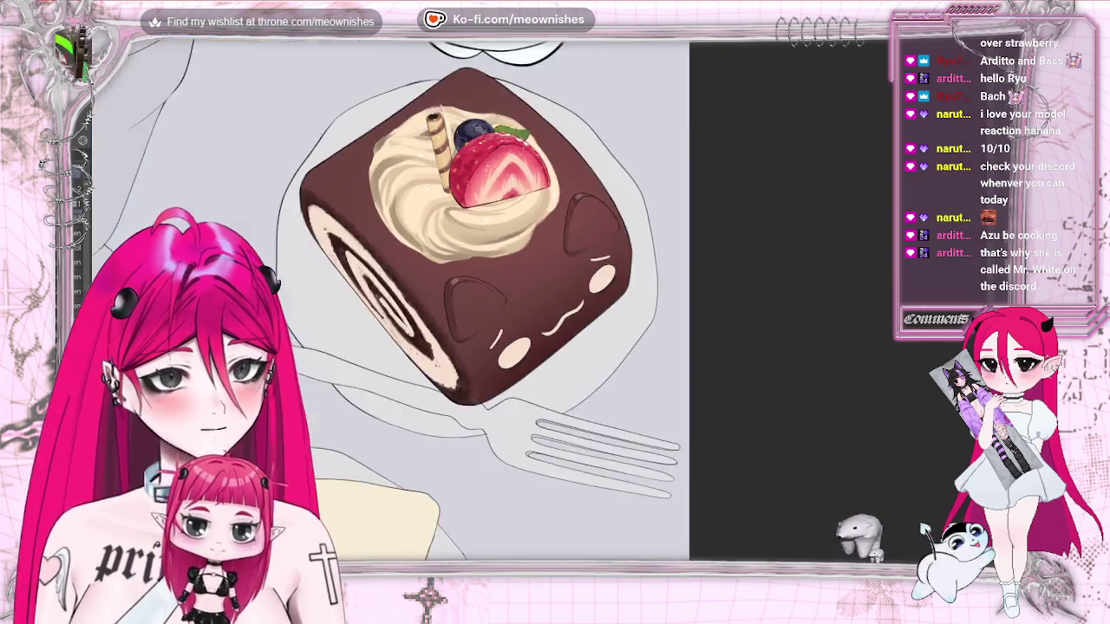
scroll(541, 312, up, 5)
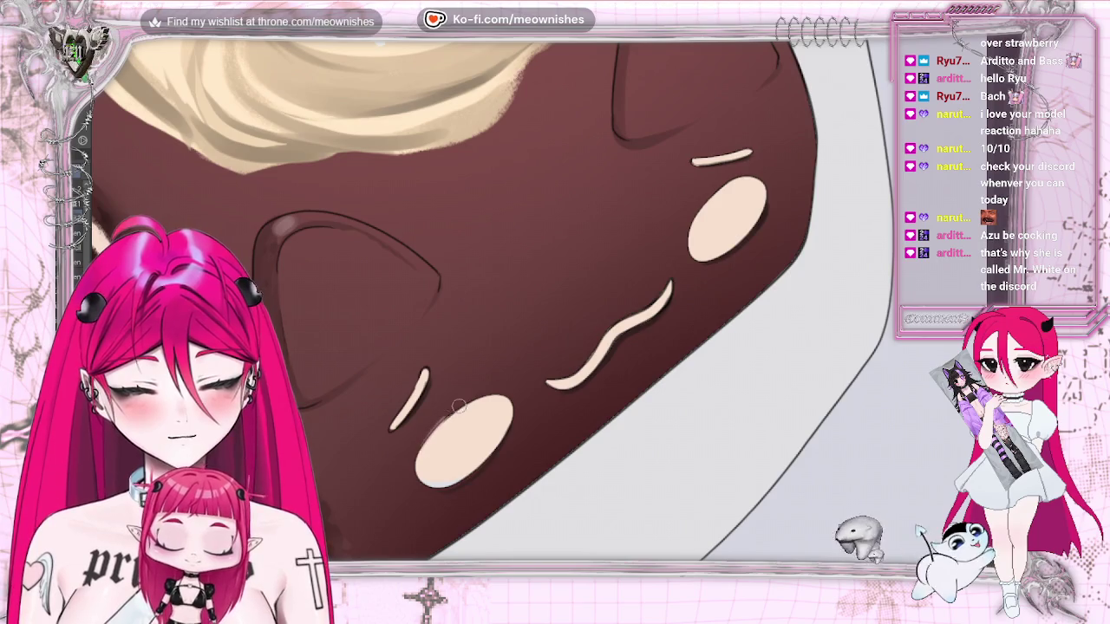
Paint a soft shadow stroke beneath the cake face's wavy mouth
drag(551, 382, 604, 331)
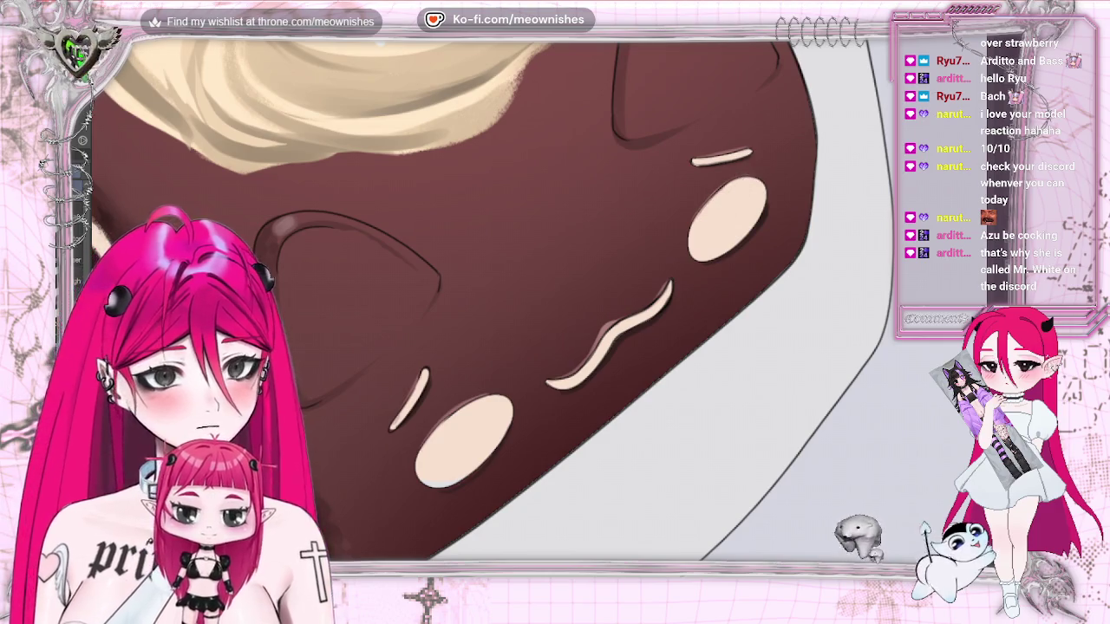
scroll(722, 204, down, 3)
scroll(722, 204, down, 2)
scroll(722, 204, down, 2)
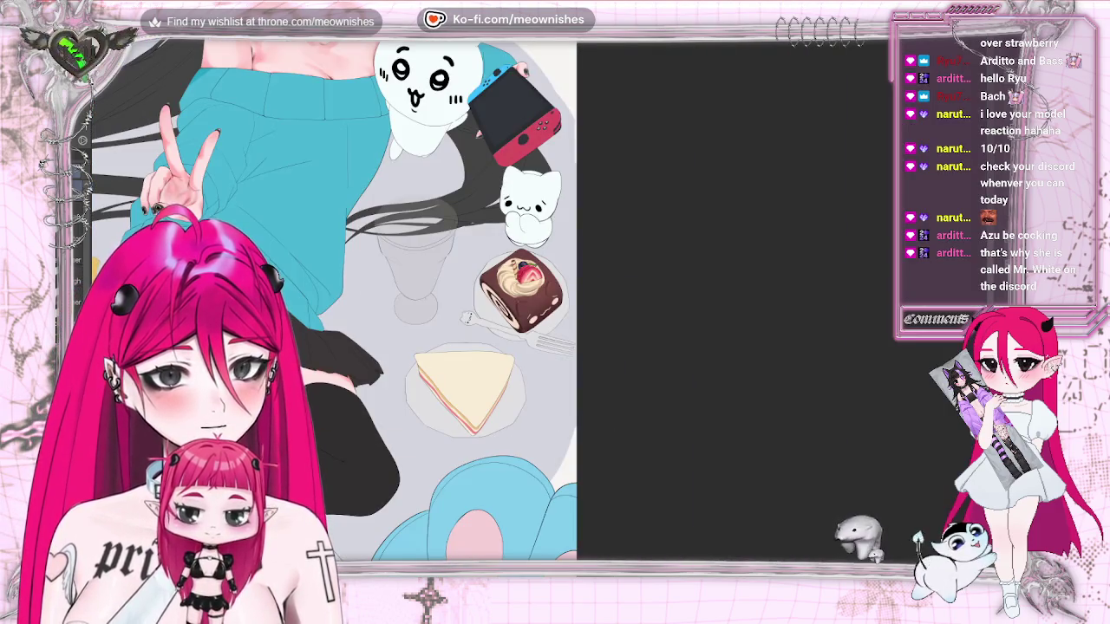
Undo the last brush stroke on the roll cake
scroll(538, 310, up, 3)
scroll(537, 310, up, 2)
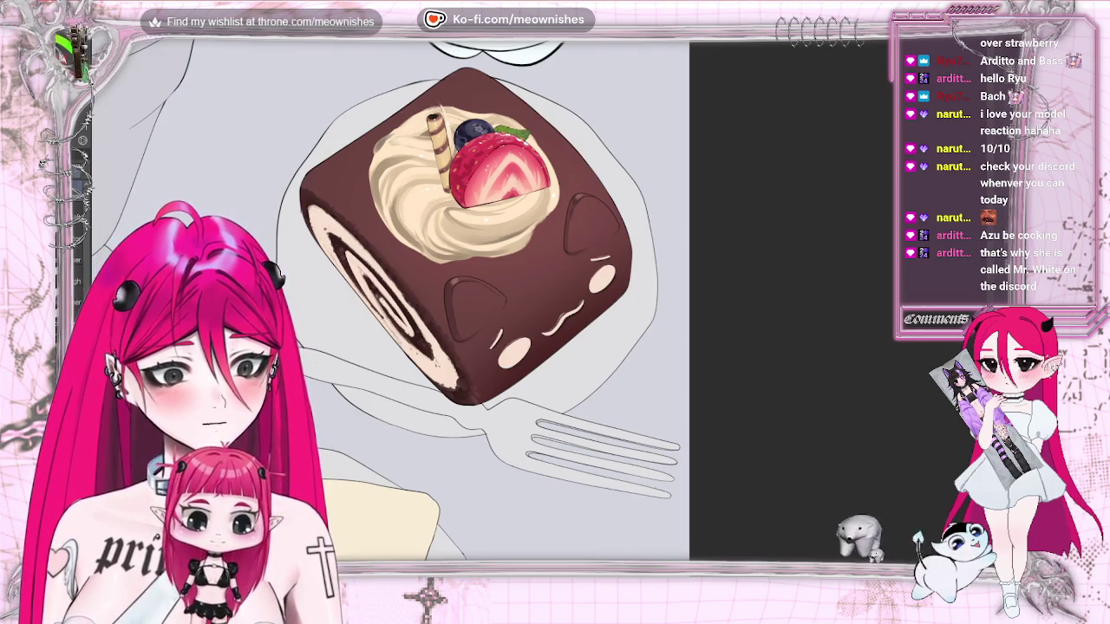
key(ctrl+z)
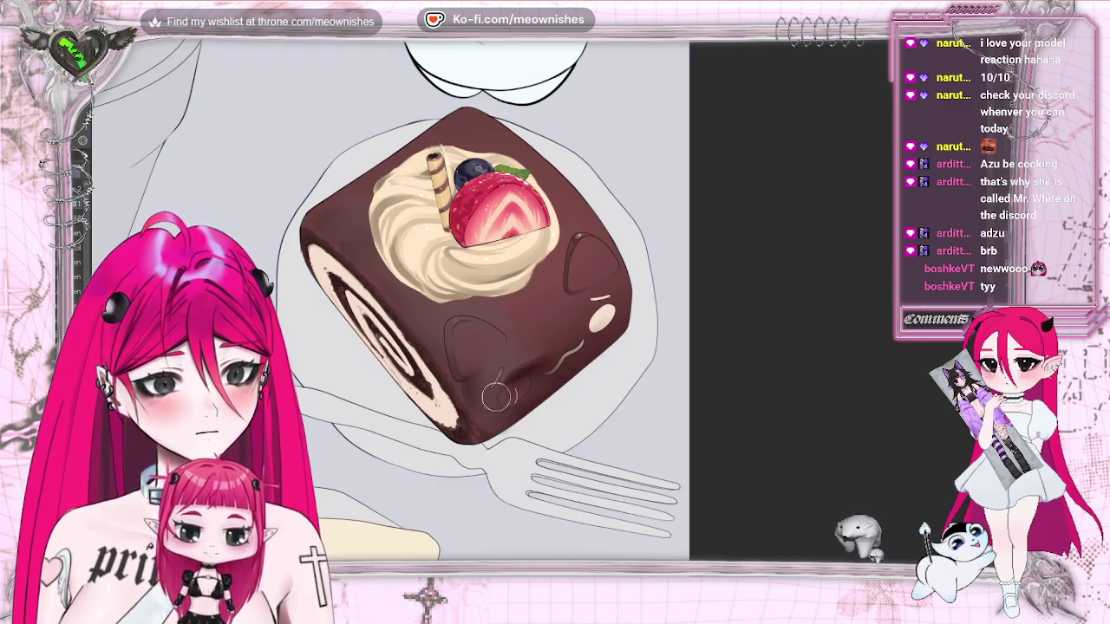
scroll(390, 299, down, 2)
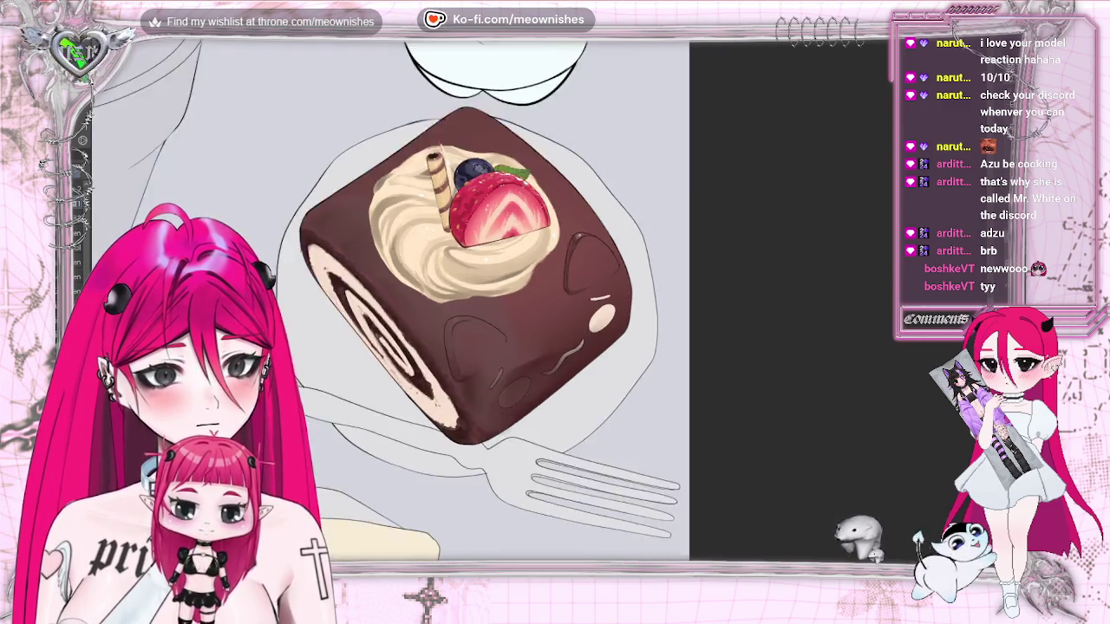
scroll(390, 299, down, 3)
scroll(390, 299, down, 3)
scroll(390, 299, up, 5)
scroll(534, 303, up, 4)
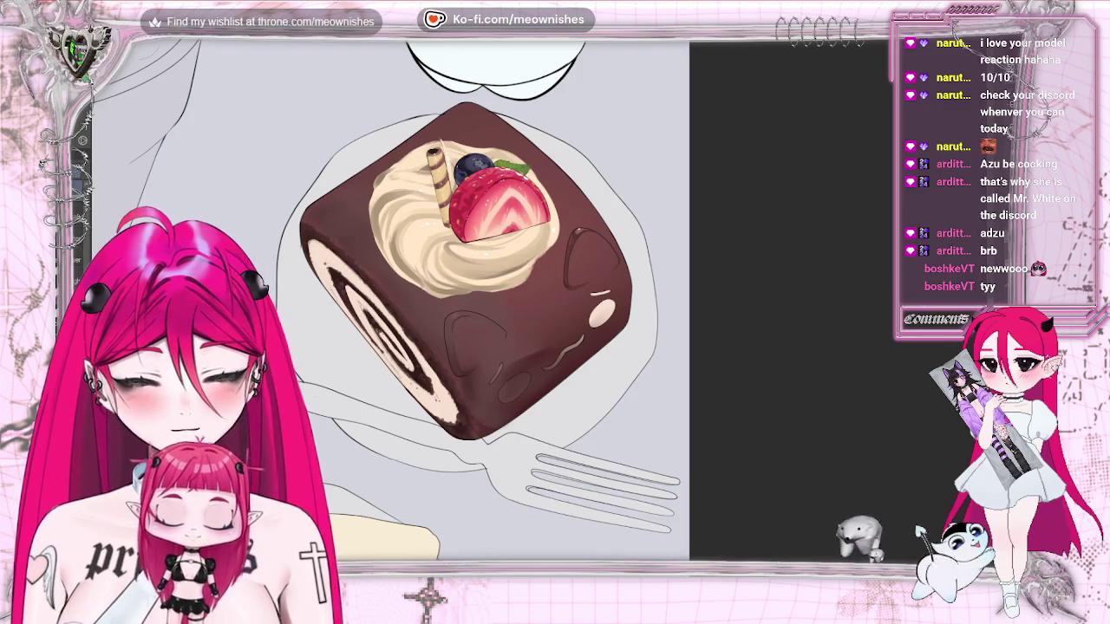
Repaint the side shading near the cheek, keep the pink cheek, and select the whole roll cake
mouse_move(500, 355)
mouse_down()
mouse_move(555, 394)
mouse_move(538, 415)
mouse_up()
drag(555, 347, 579, 368)
drag(498, 373, 529, 399)
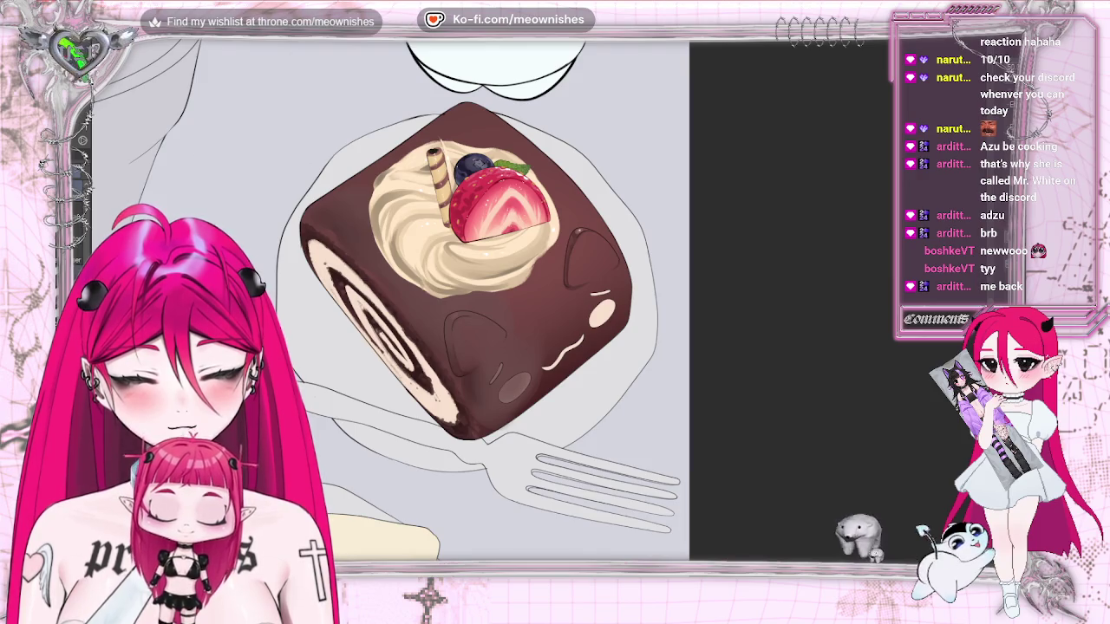
key(ctrl+z)
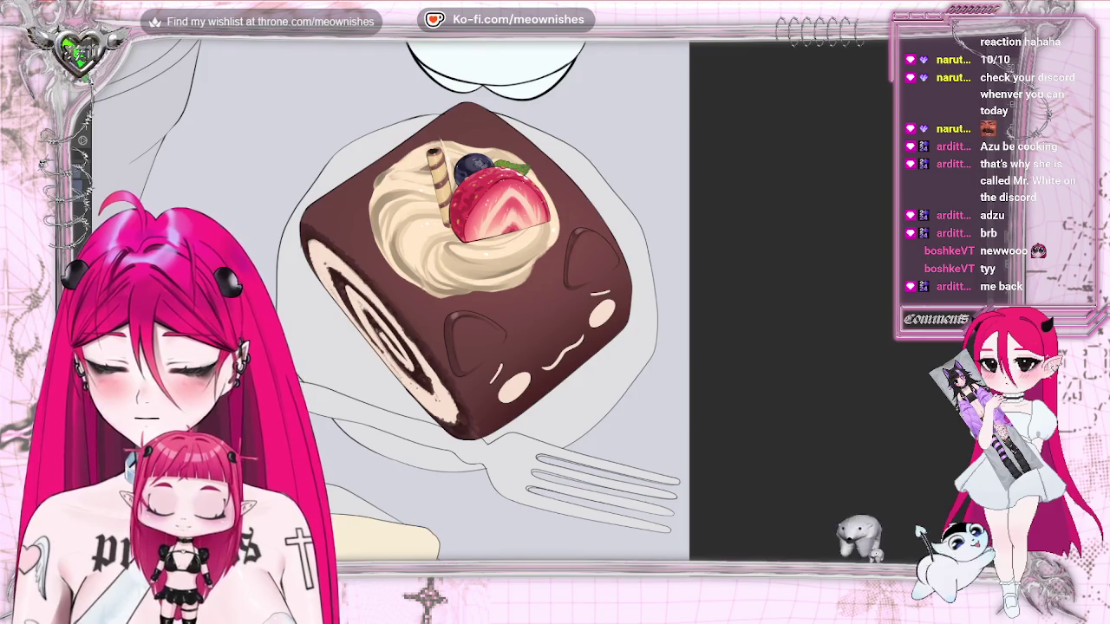
ctrl+click(581, 321)
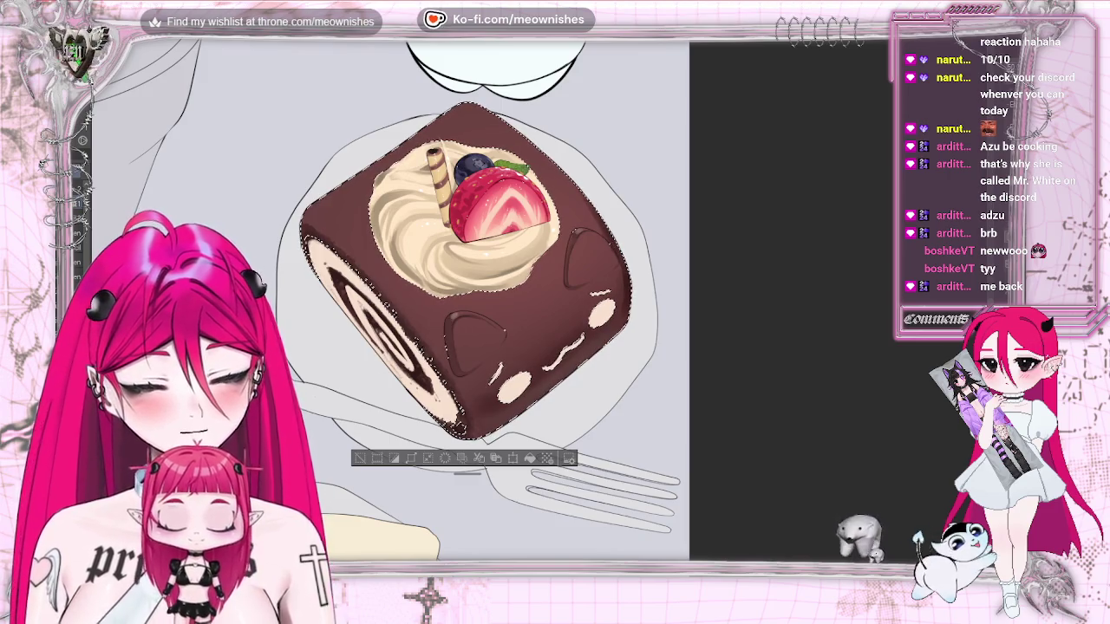
key(h)
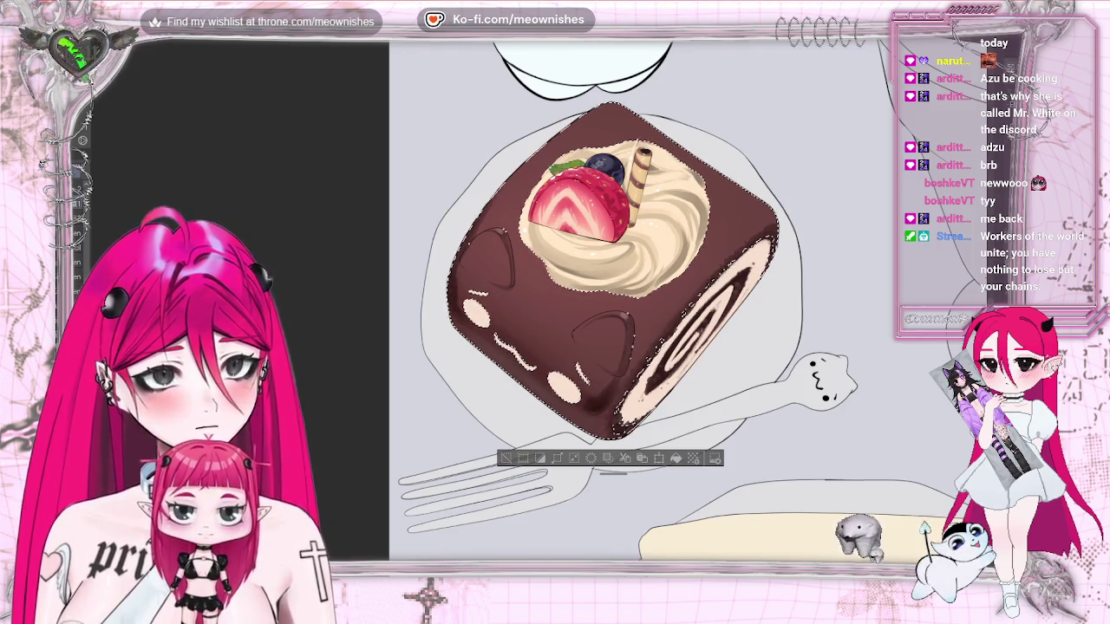
key(h)
click(361, 460)
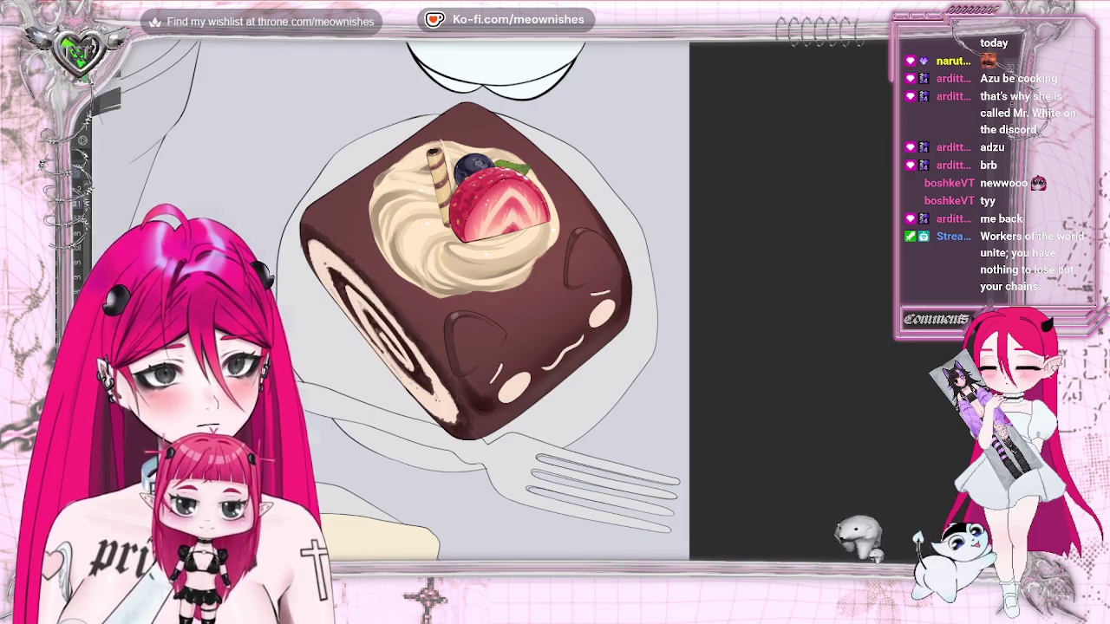
scroll(390, 299, down, 2)
scroll(391, 299, down, 2)
scroll(538, 308, up, 2)
scroll(537, 308, up, 2)
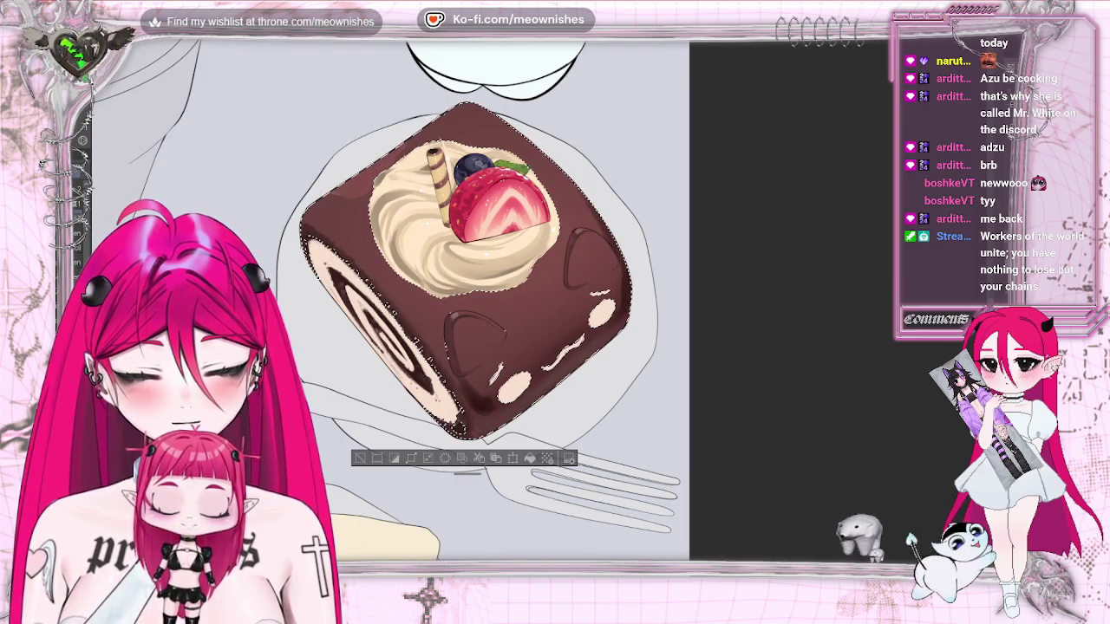
scroll(529, 304, down, 4)
scroll(529, 303, up, 5)
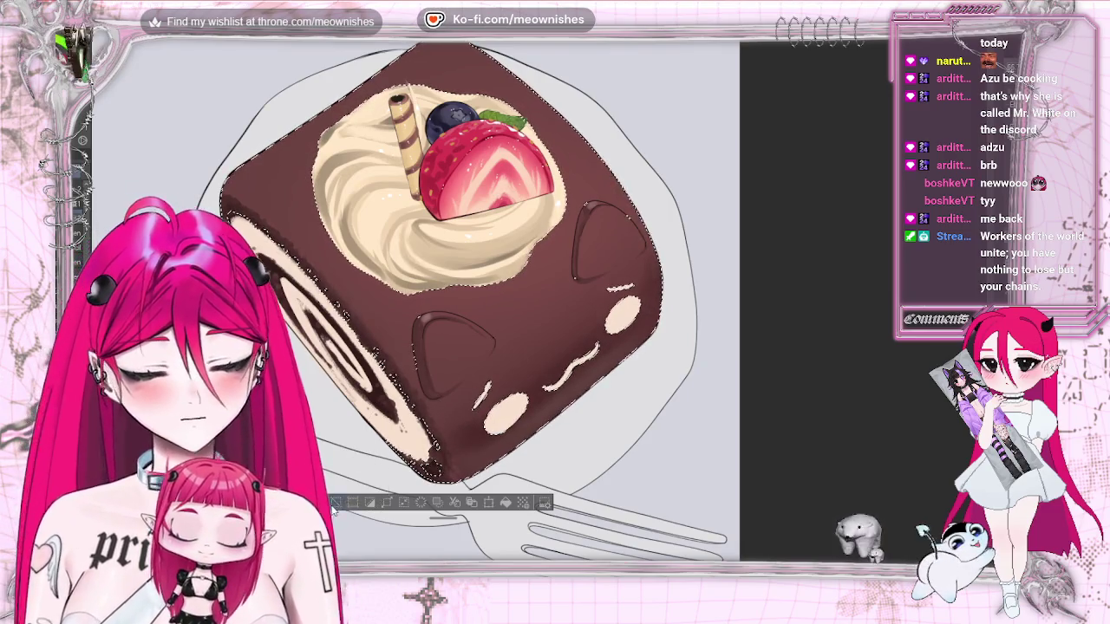
key(ctrl+d)
scroll(533, 304, down, 1)
scroll(533, 303, down, 1)
scroll(533, 304, down, 3)
scroll(533, 303, down, 1)
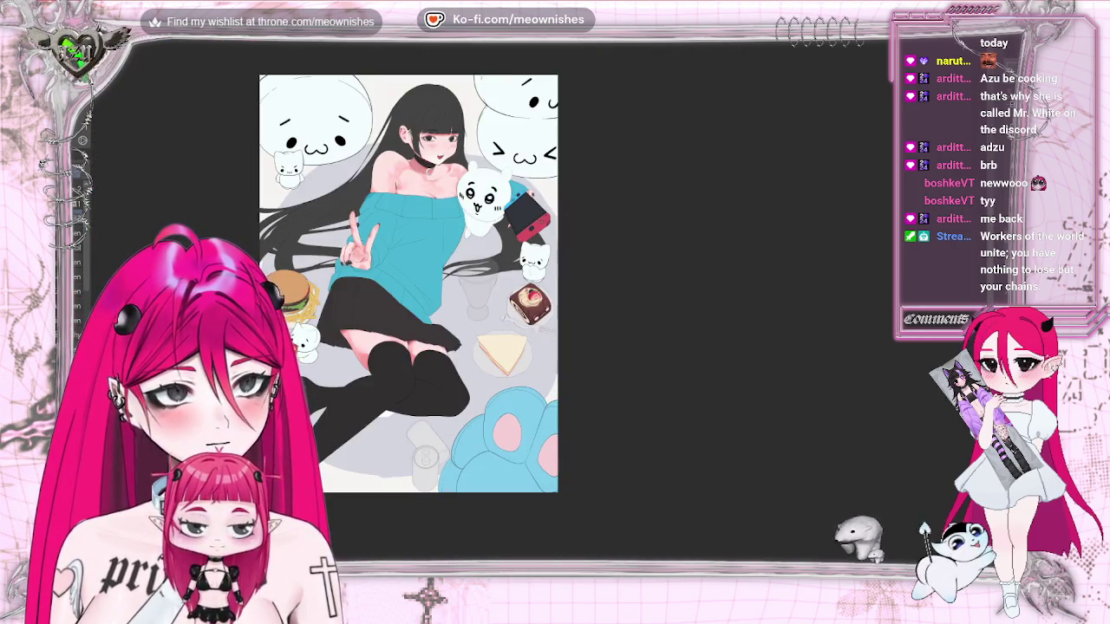
scroll(530, 301, up, 4)
scroll(531, 302, up, 2)
key(ctrl+z)
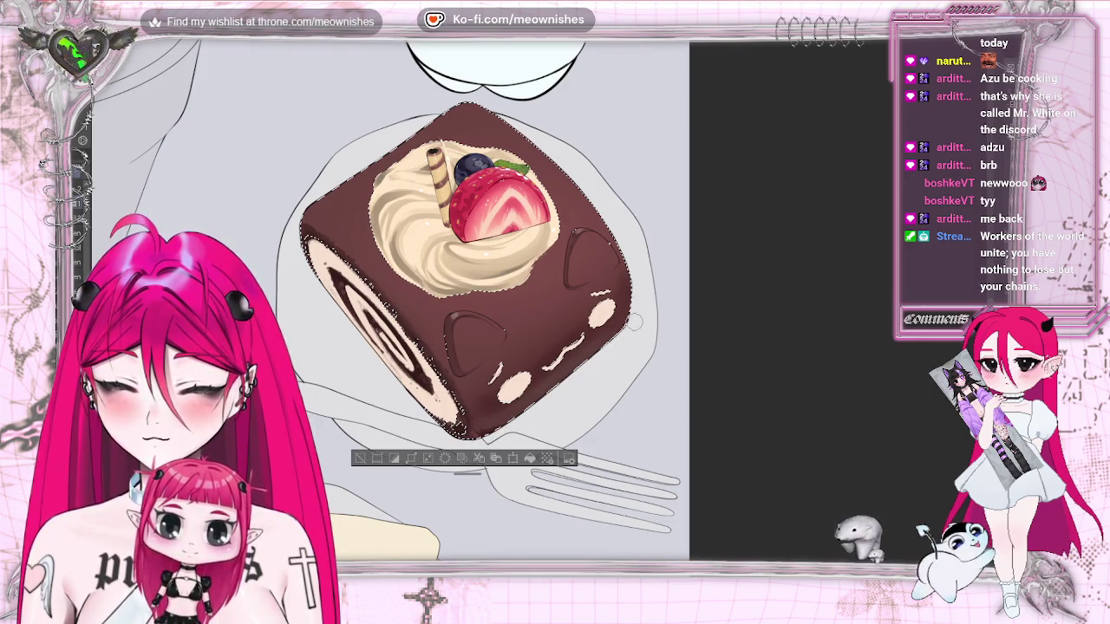
key(ctrl+d)
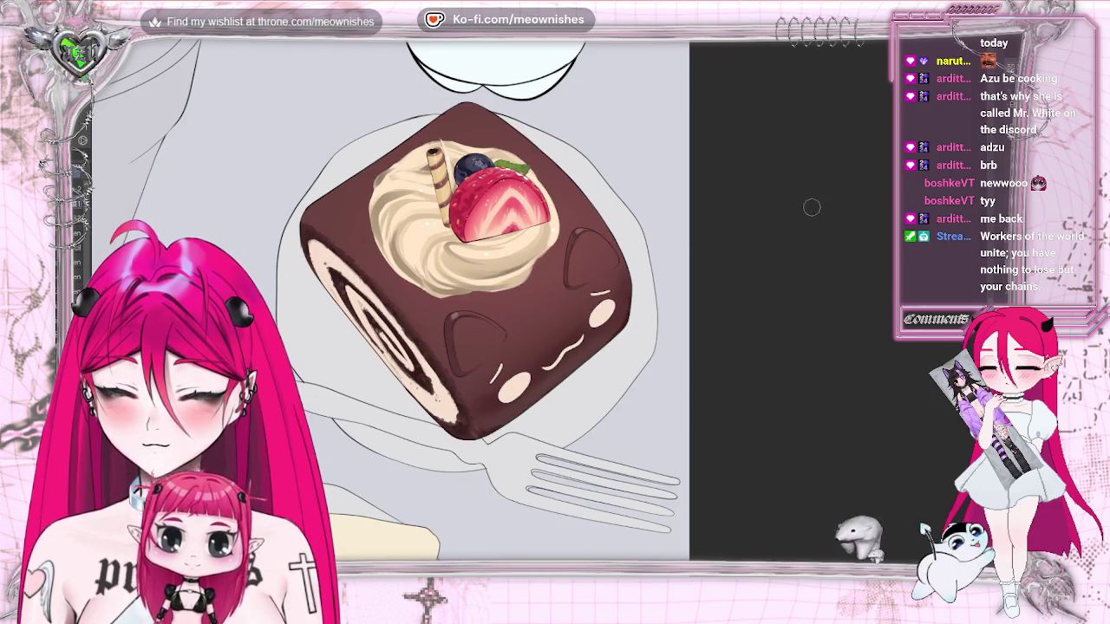
scroll(407, 286, down, 5)
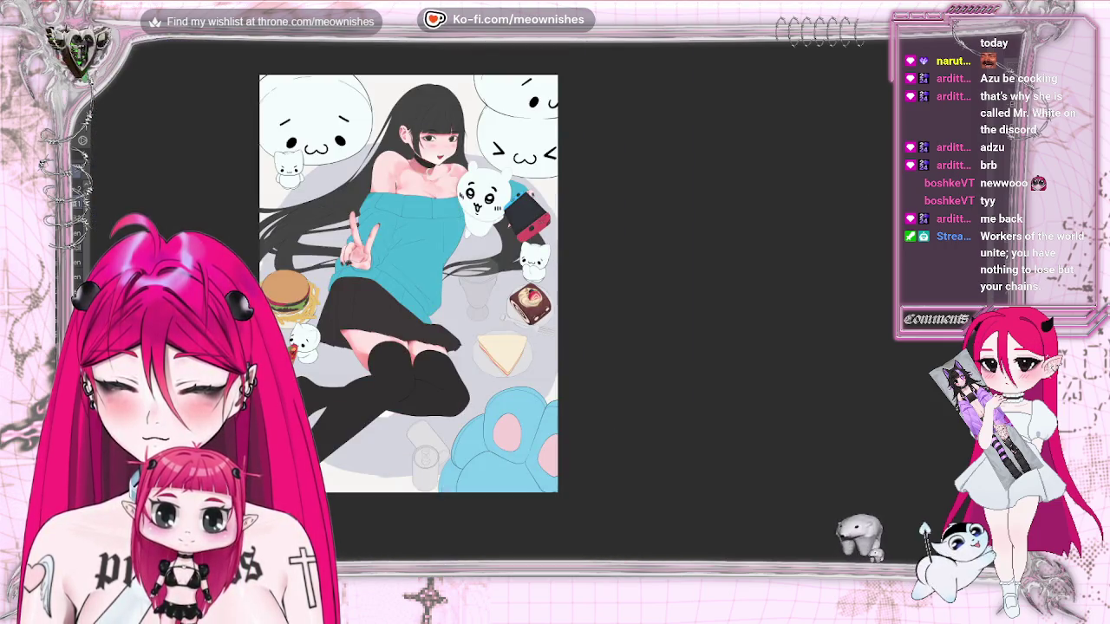
scroll(528, 304, up, 4)
scroll(529, 303, up, 2)
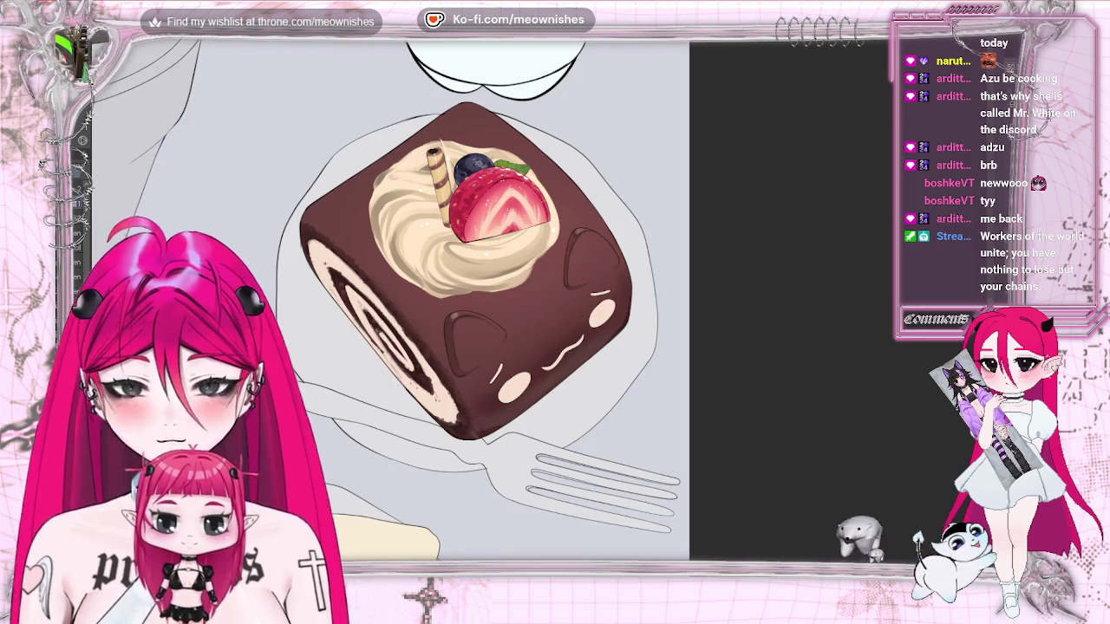
Fit the illustration in view and select the outline of the chocolate roll cake
key(ctrl+z)
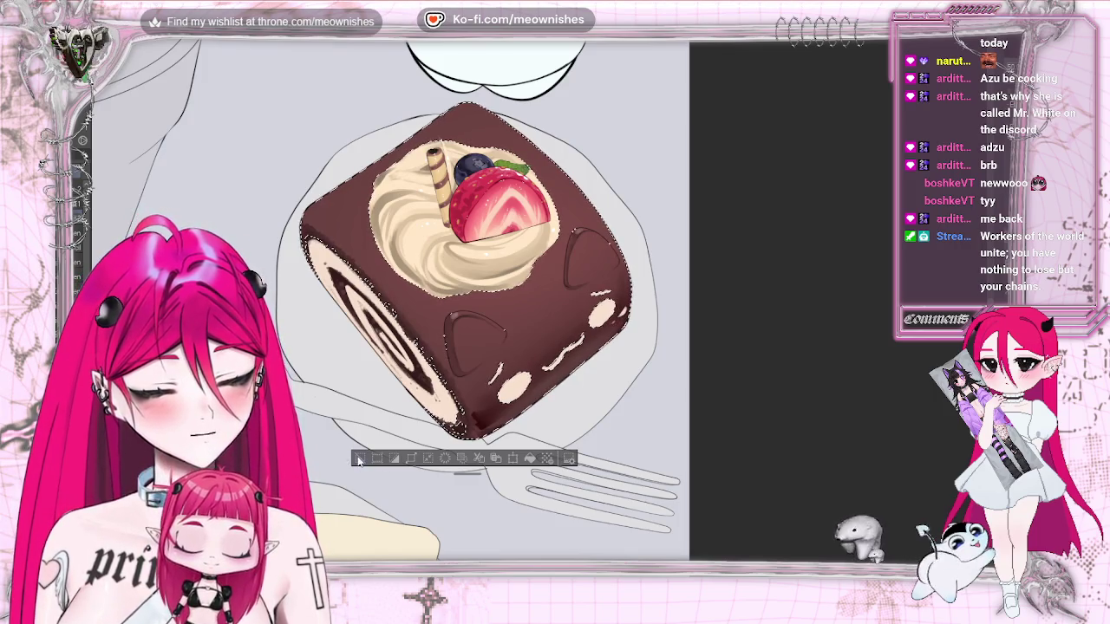
click(358, 461)
key(ctrl+0)
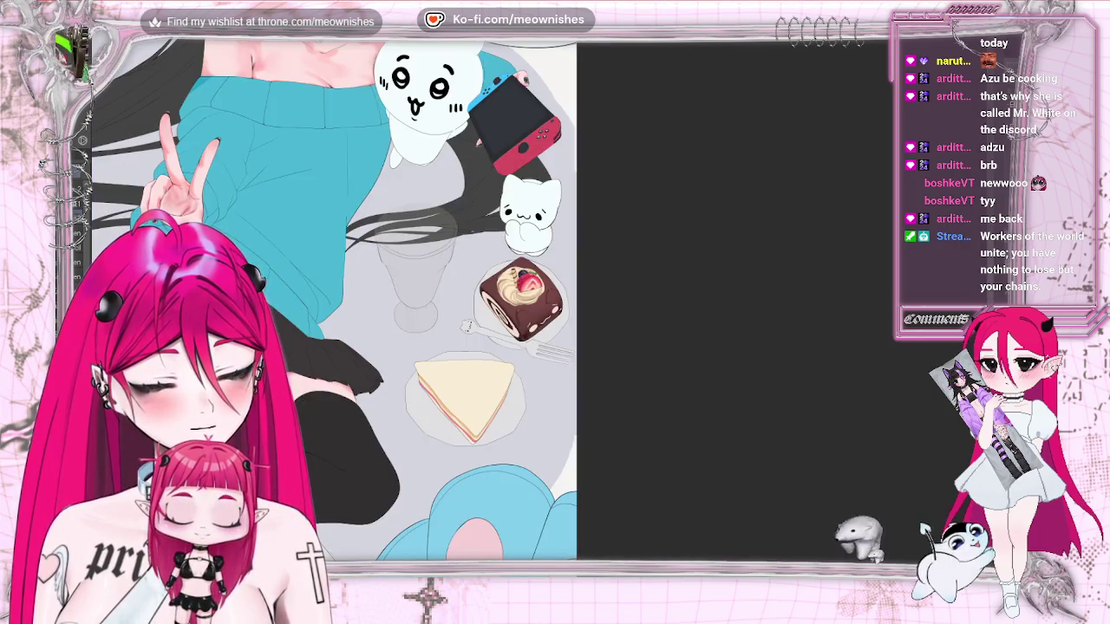
scroll(538, 310, up, 5)
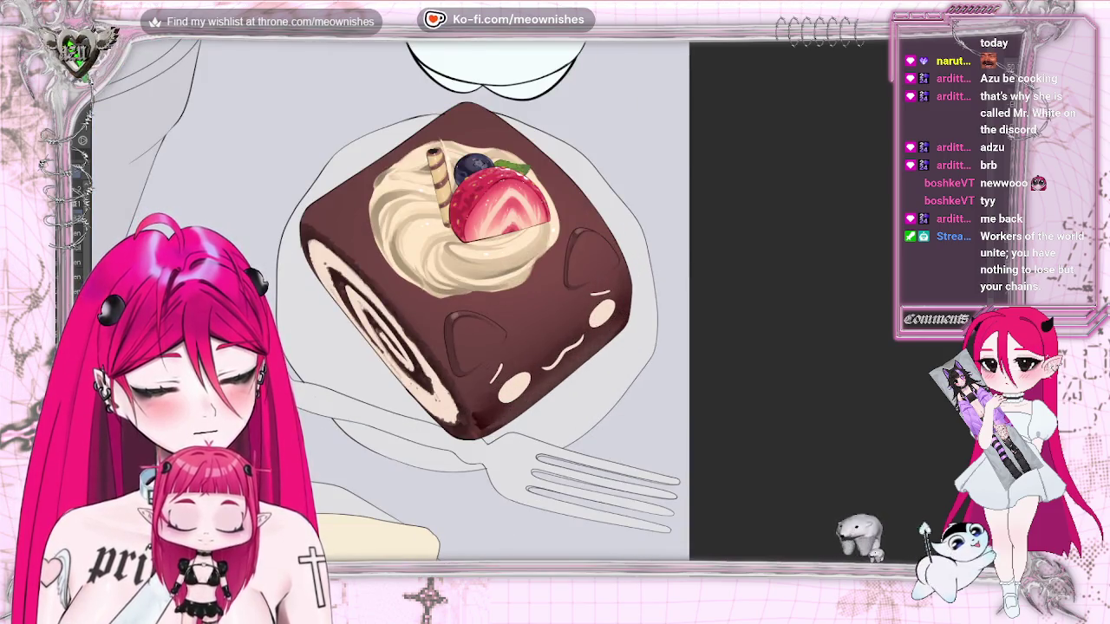
key(ctrl+0)
scroll(531, 304, up, 3)
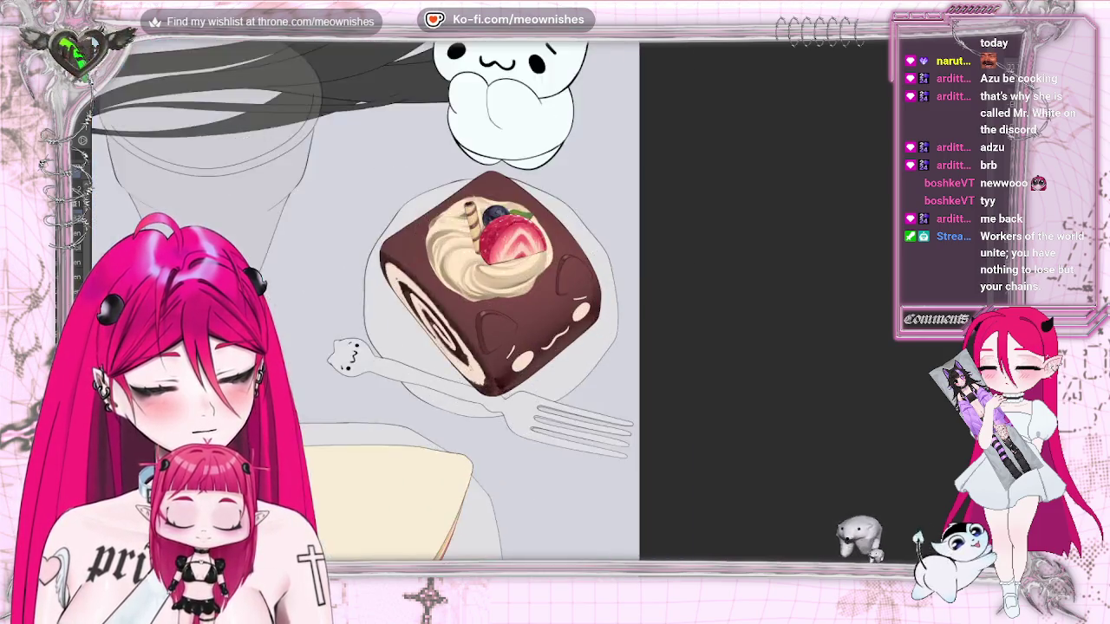
scroll(530, 304, up, 2)
key(ctrl+shift+l)
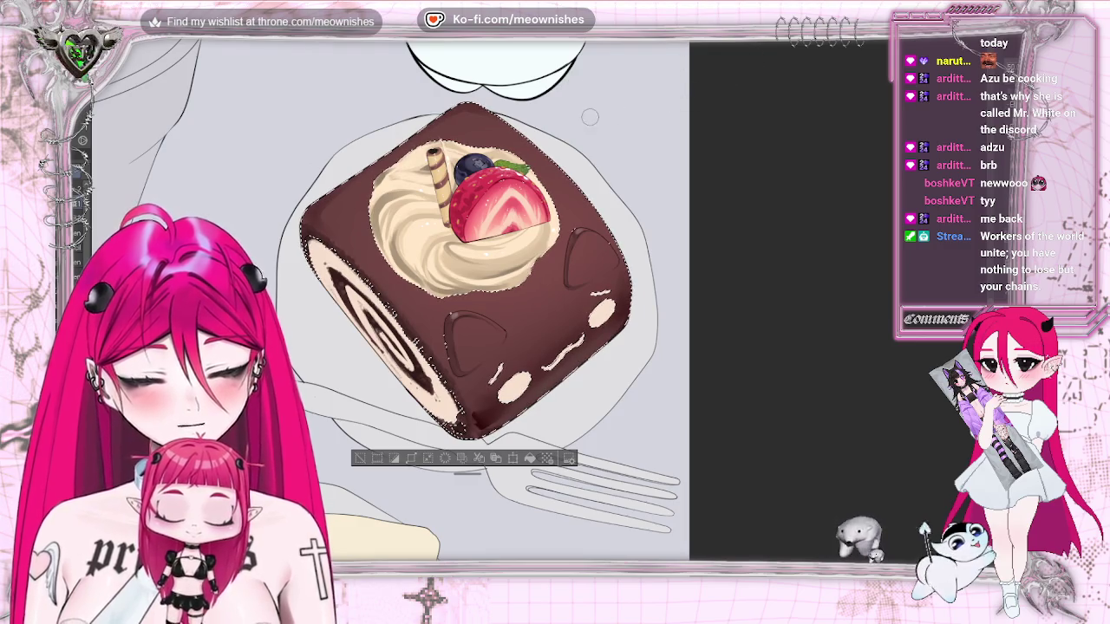
Darken the cake's top, right and lower edges with a small brush, checking the mirrored view
key(h)
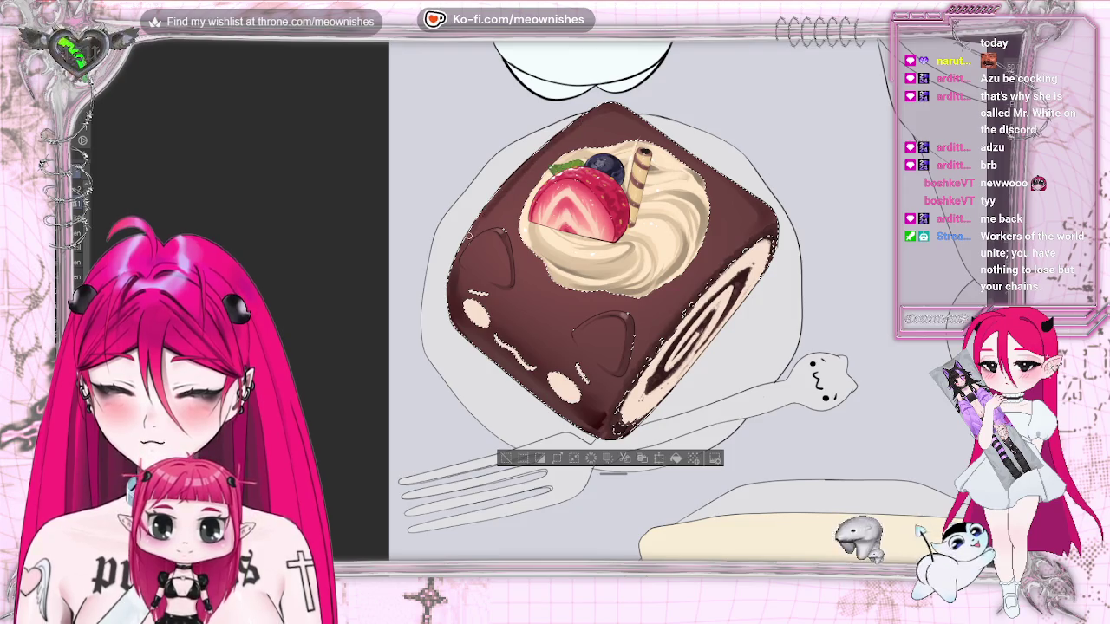
key(bracketright)
key(bracketright)
key(bracketright)
key(bracketleft)
key(bracketleft)
key(bracketleft)
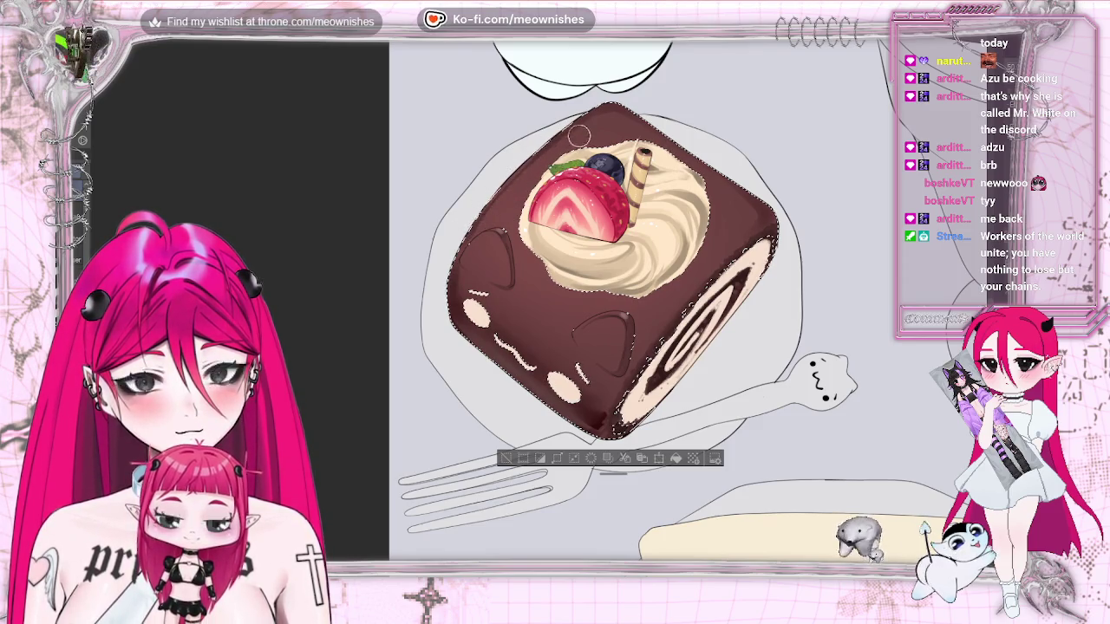
drag(605, 118, 459, 275)
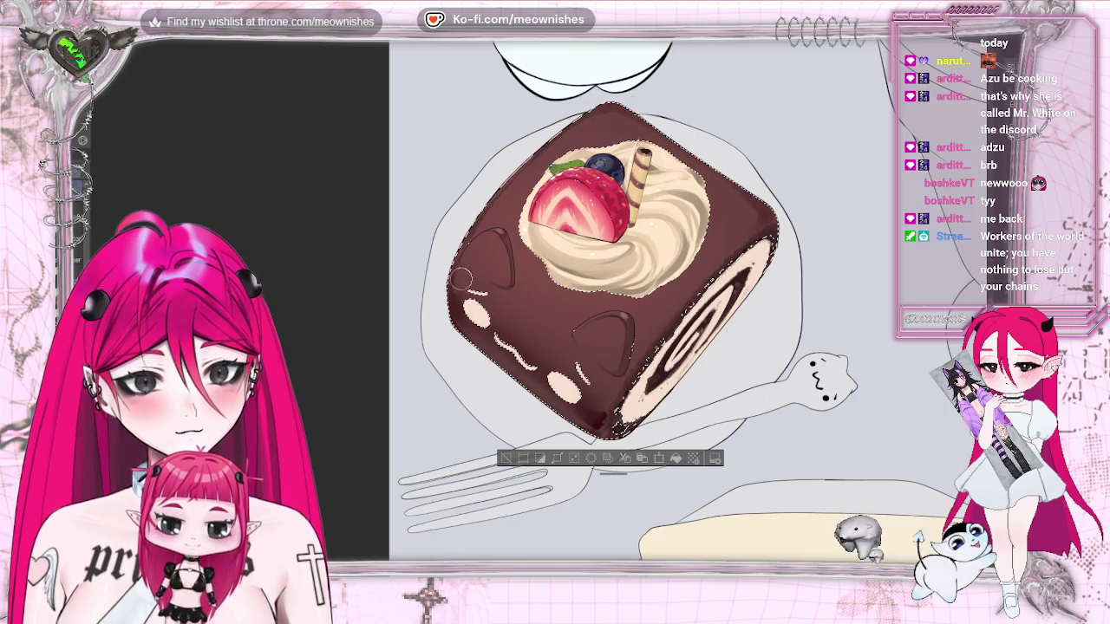
key(h)
key(h)
key(h)
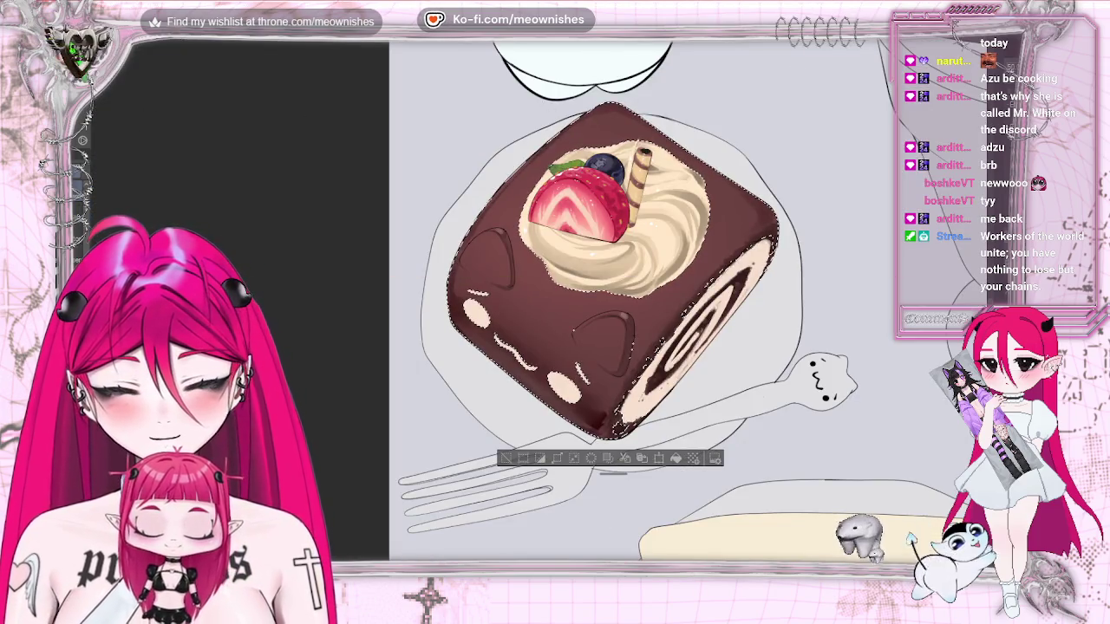
key(h)
key(h)
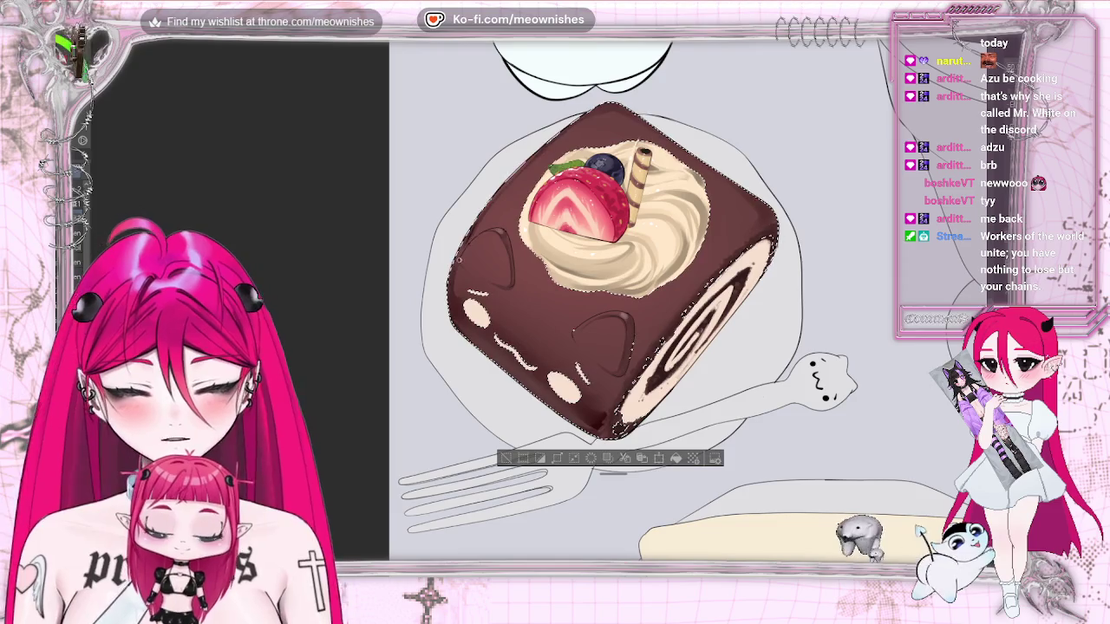
key(h)
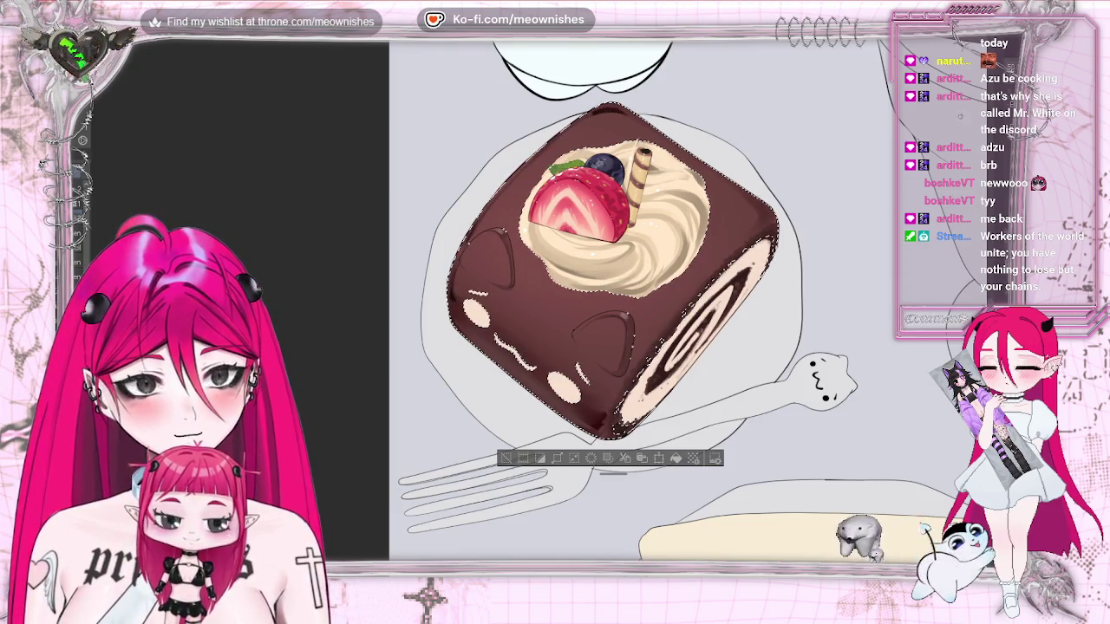
key(h)
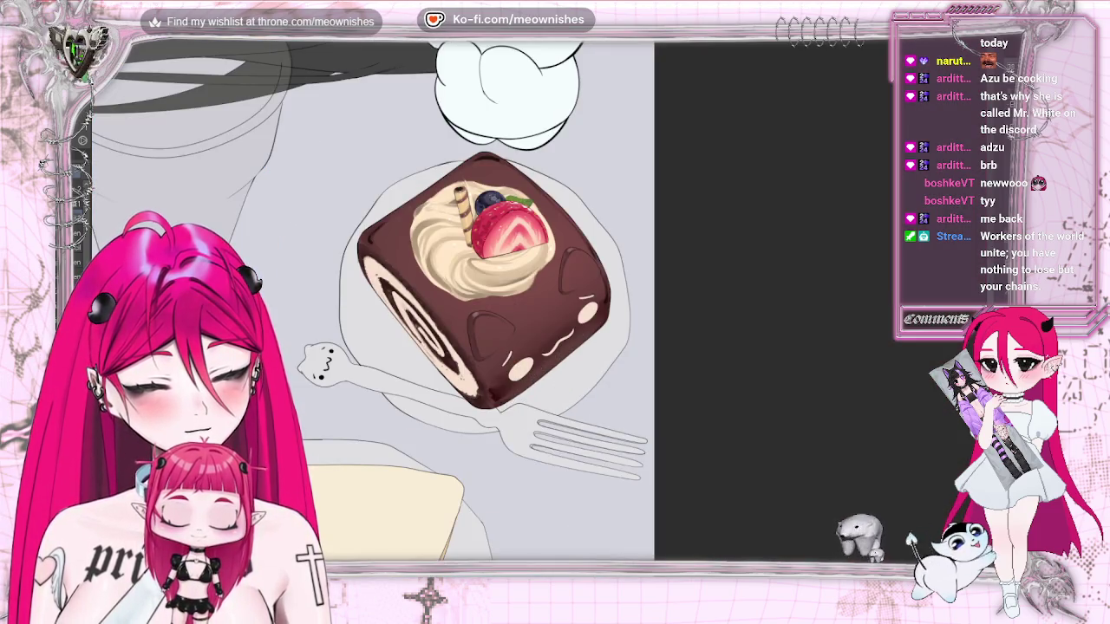
click(375, 245)
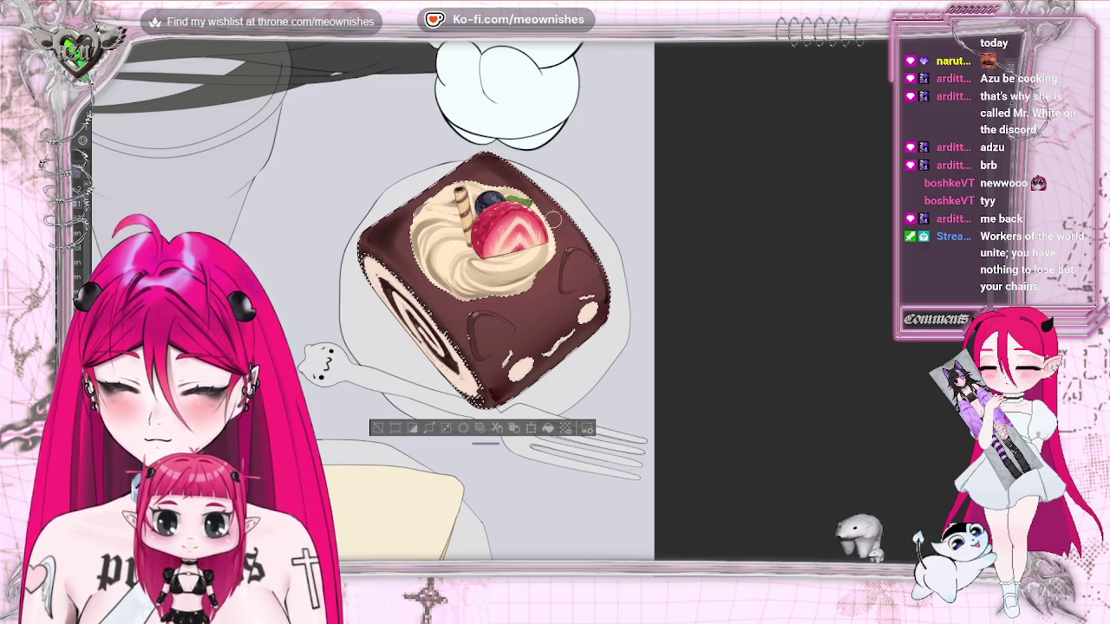
key(ctrl+d)
Reselect the cake and repaint shading on its lower chocolate face, checking it mirrored
scroll(485, 277, down, 2)
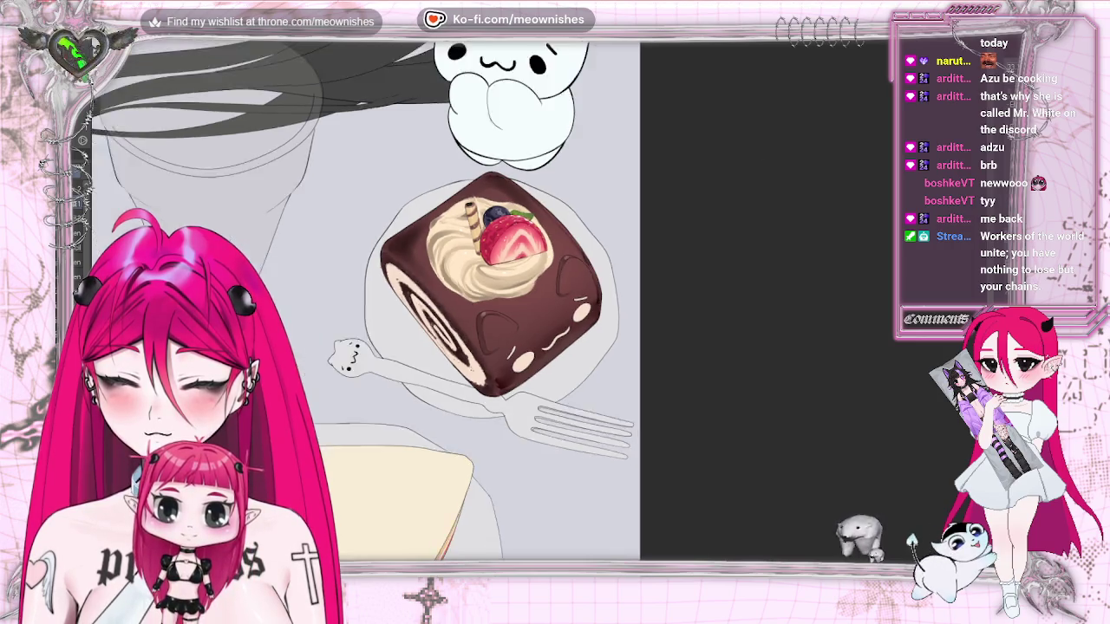
scroll(486, 278, down, 4)
scroll(486, 278, up, 4)
scroll(485, 278, up, 3)
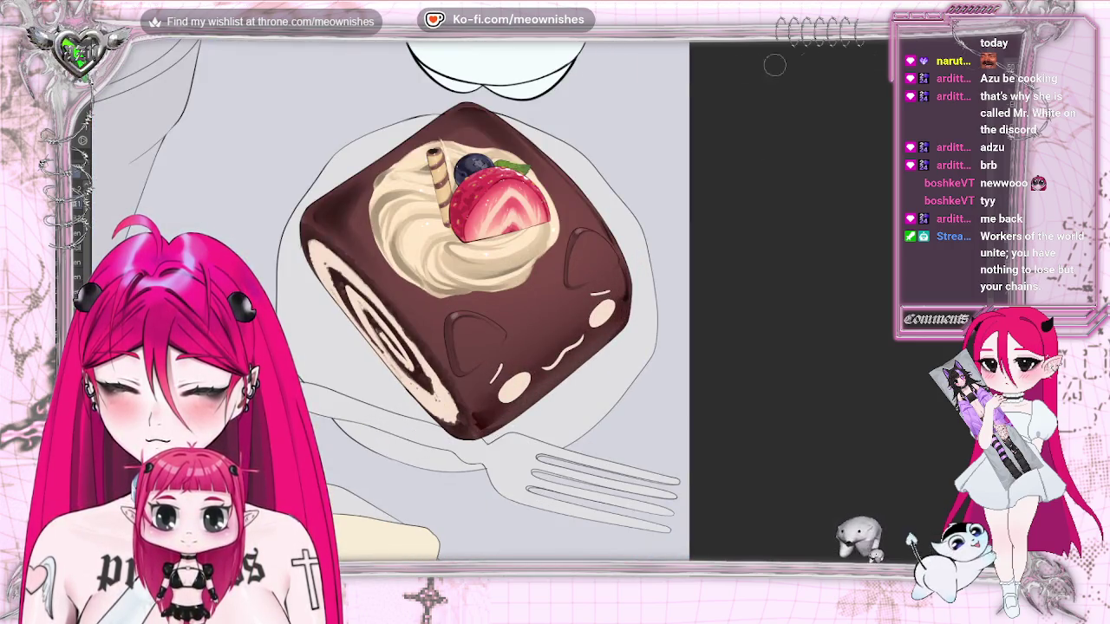
key(ctrl+shift+d)
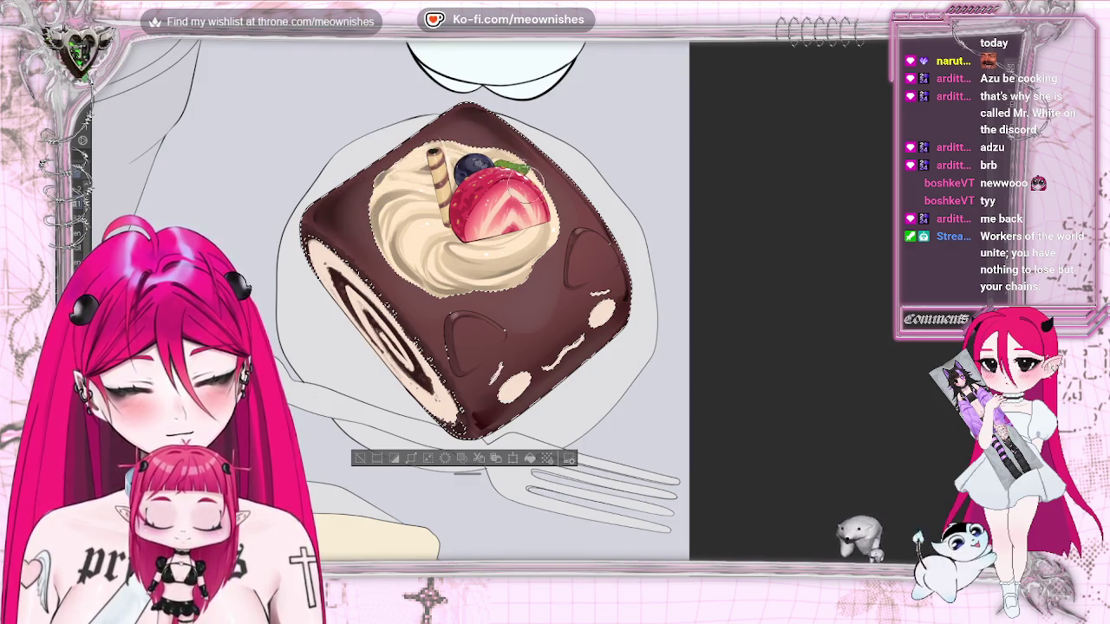
key(h)
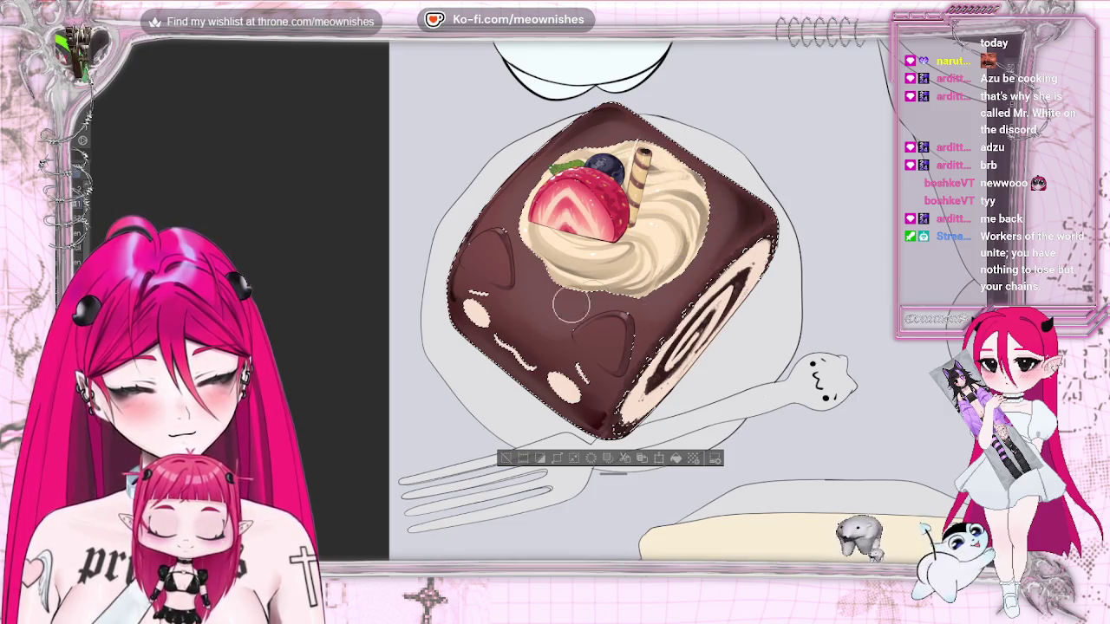
drag(570, 306, 665, 293)
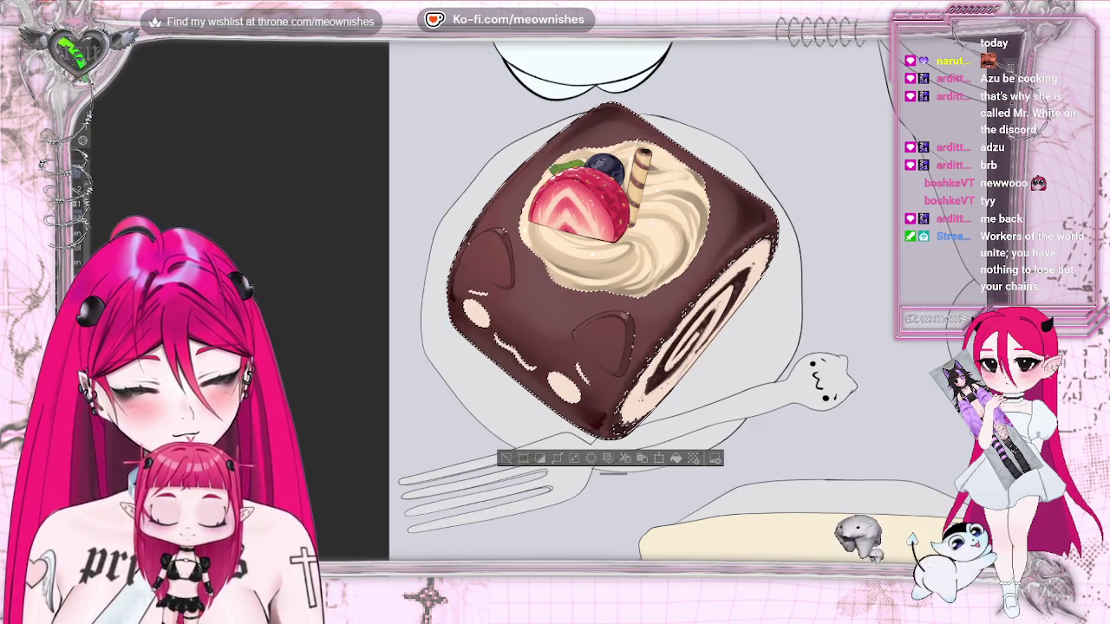
key(h)
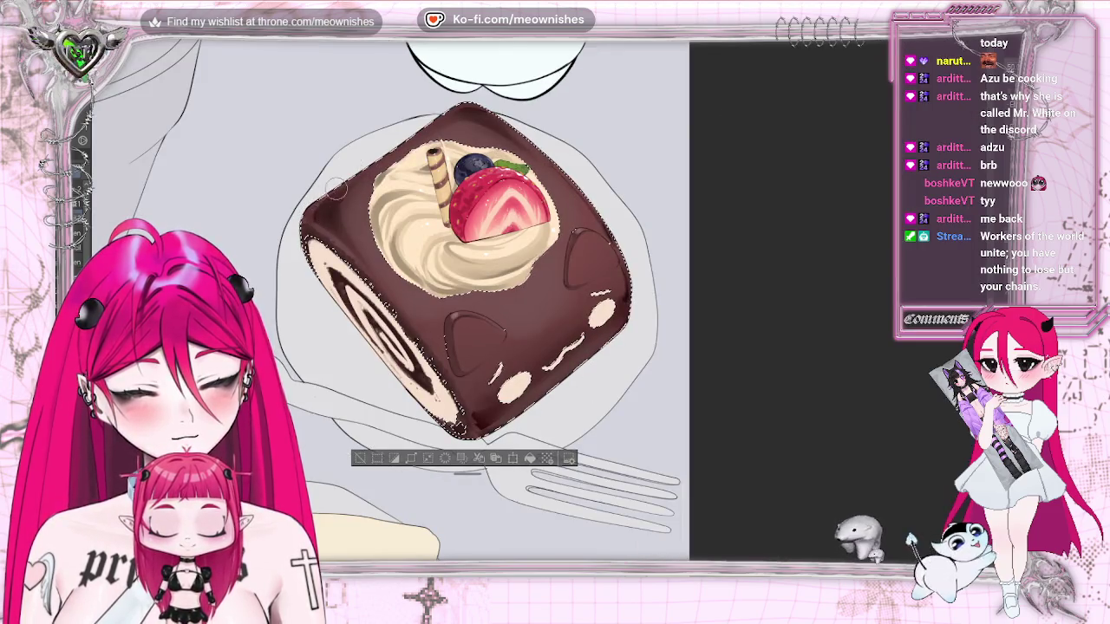
key(ctrl+d)
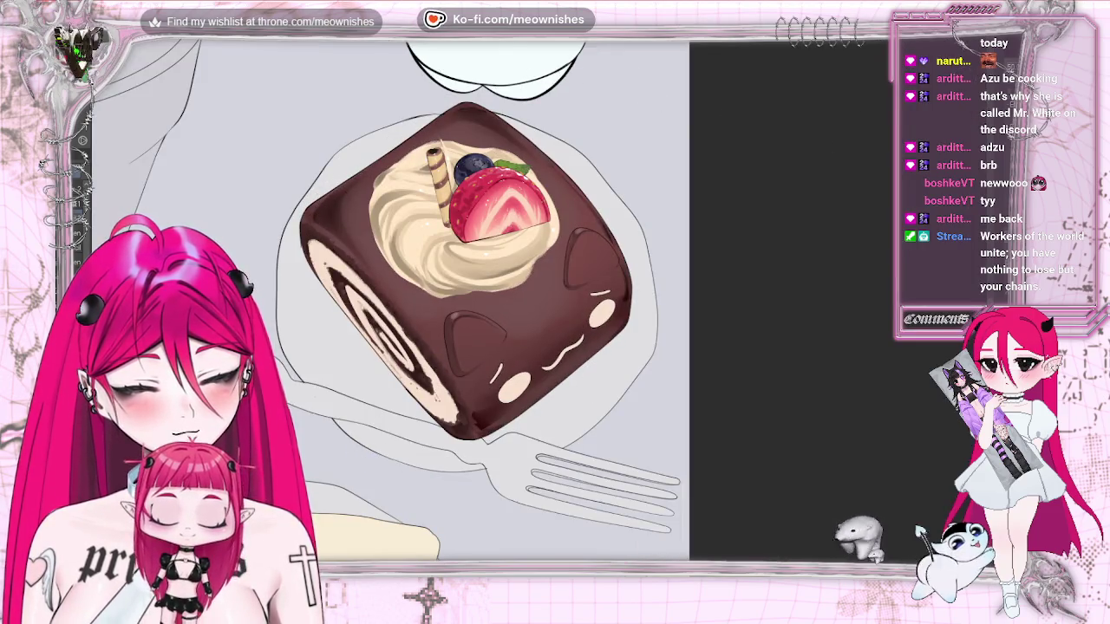
Zoom in close on the roll cake and darken its top-left shaded edge
key(ctrl+minus)
key(ctrl+minus)
key(ctrl+minus)
key(ctrl+plus)
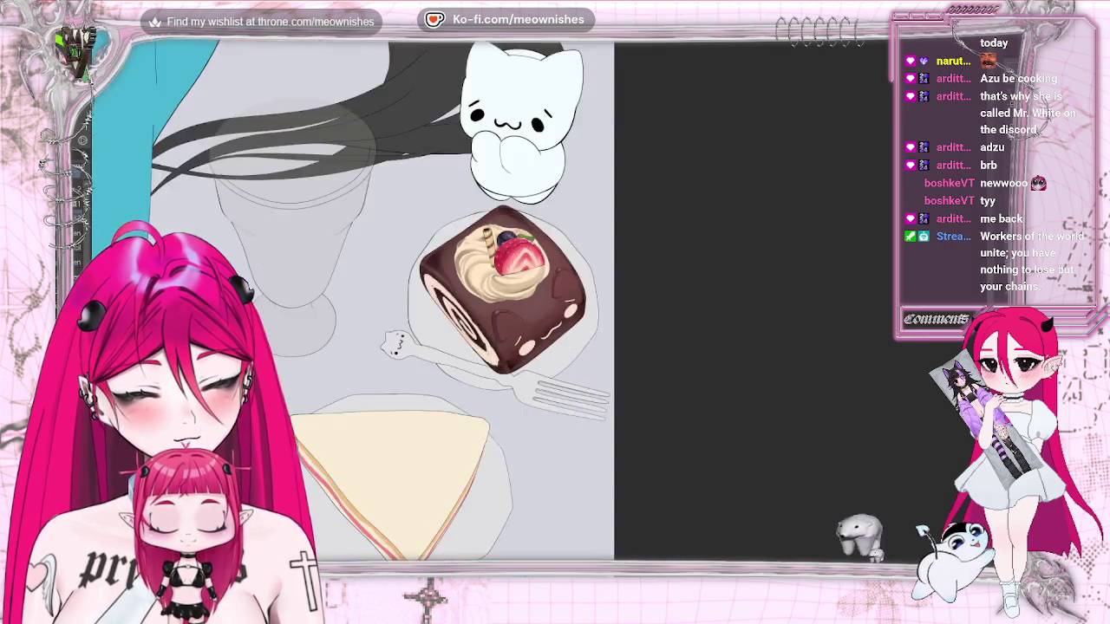
key(ctrl+plus)
key(ctrl+plus)
key(ctrl+z)
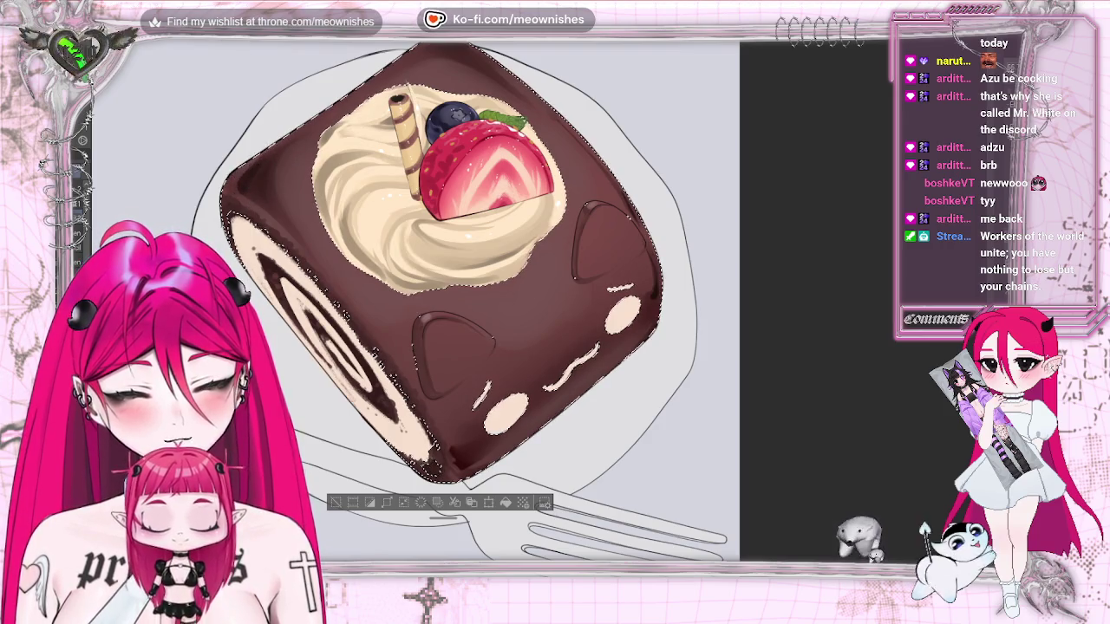
drag(253, 178, 232, 201)
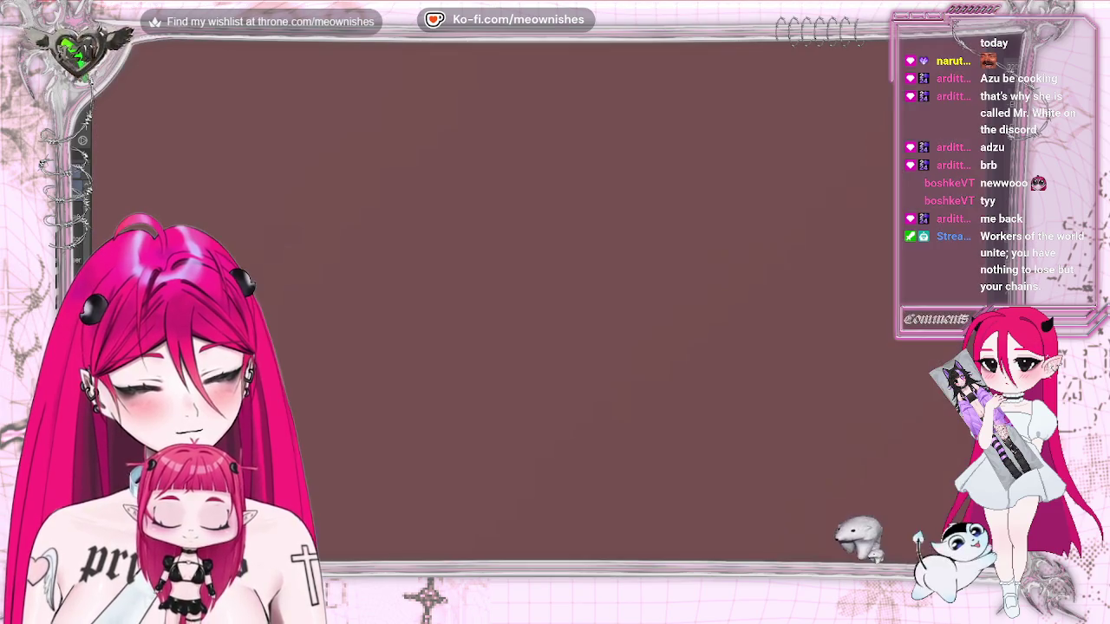
Select the cake roll and paint white highlight streaks across its chocolate surface
key(ctrl+minus)
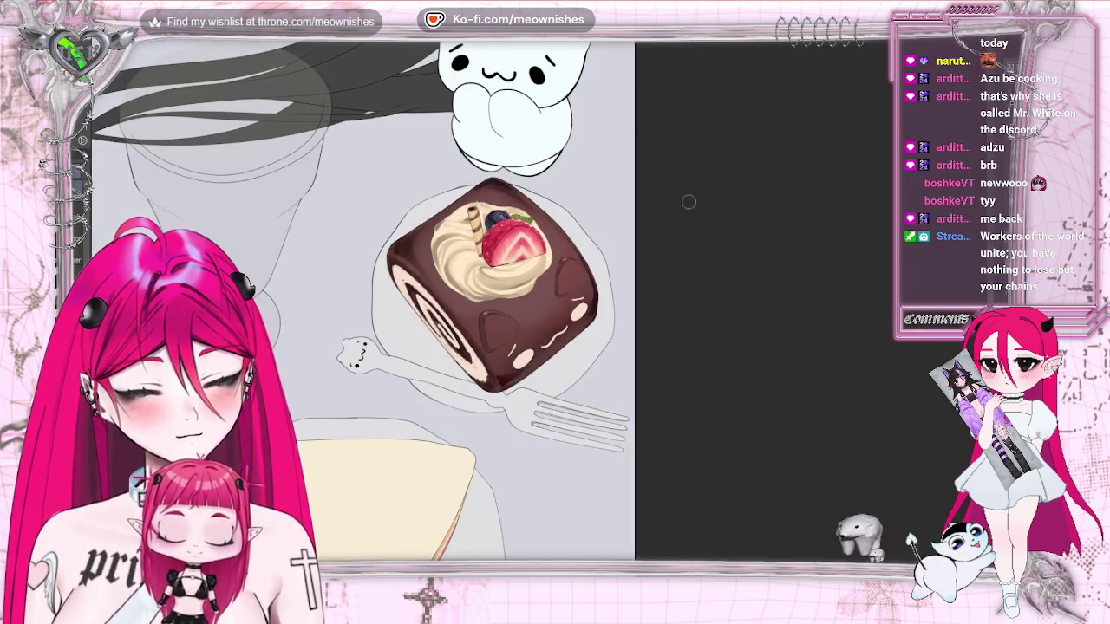
key(ctrl+minus)
key(ctrl+minus)
key(ctrl+minus)
key(ctrl+minus)
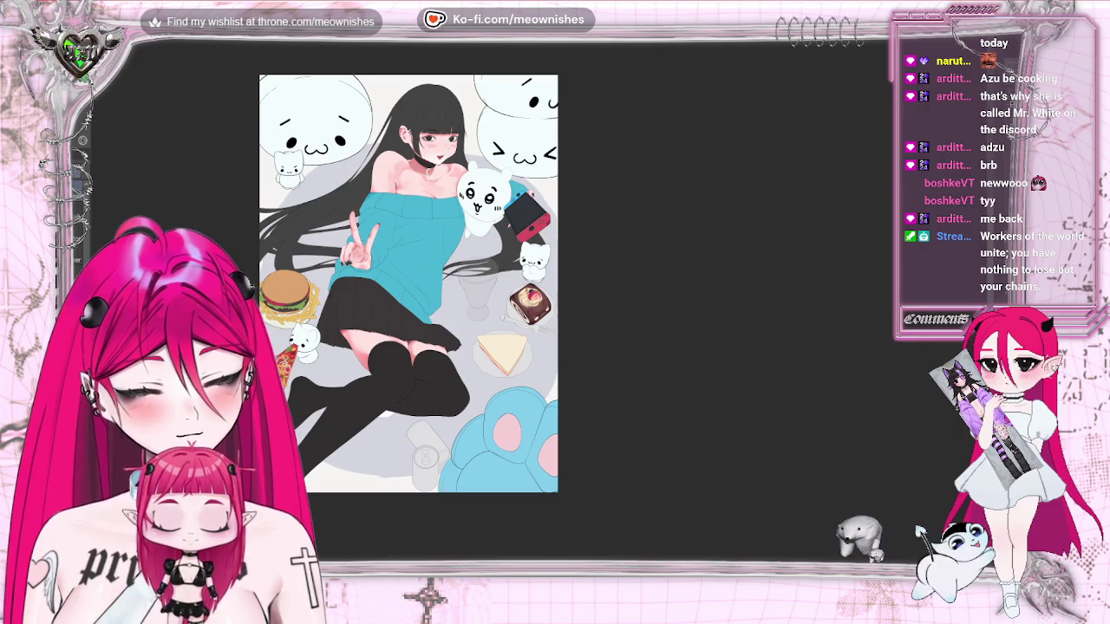
key(ctrl+plus)
key(h)
key(h)
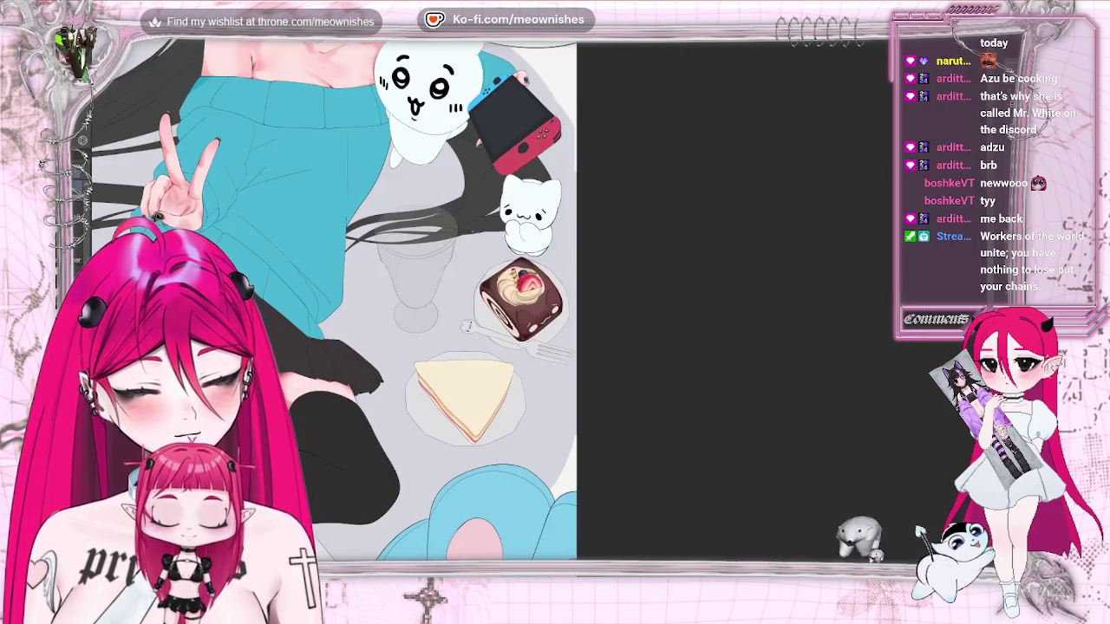
key(ctrl+0)
scroll(524, 299, up, 3)
scroll(524, 299, up, 1)
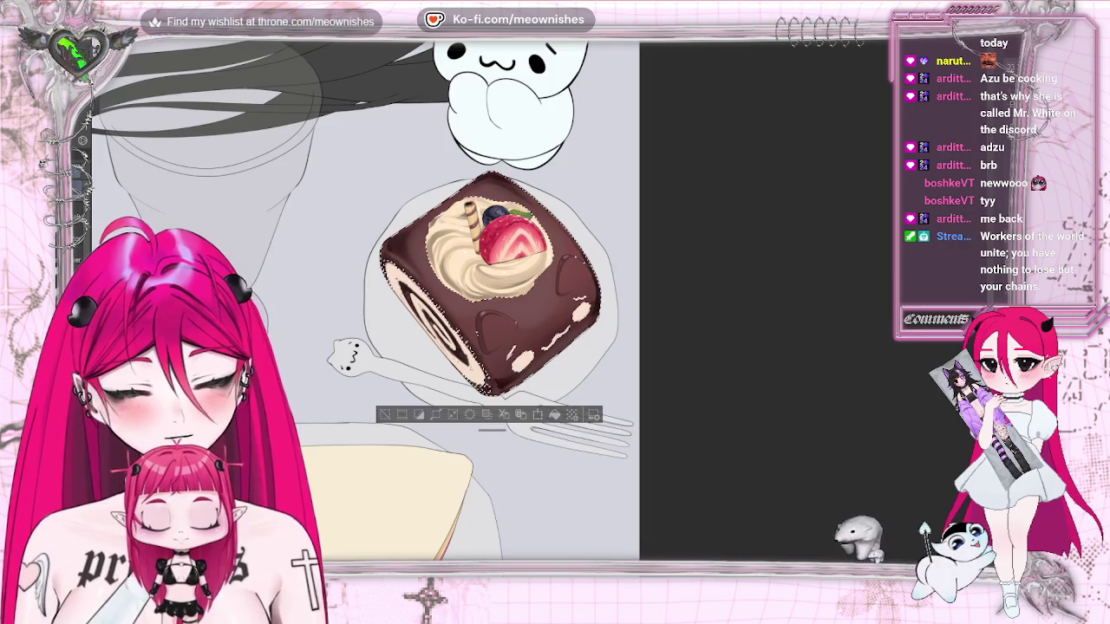
click(581, 293)
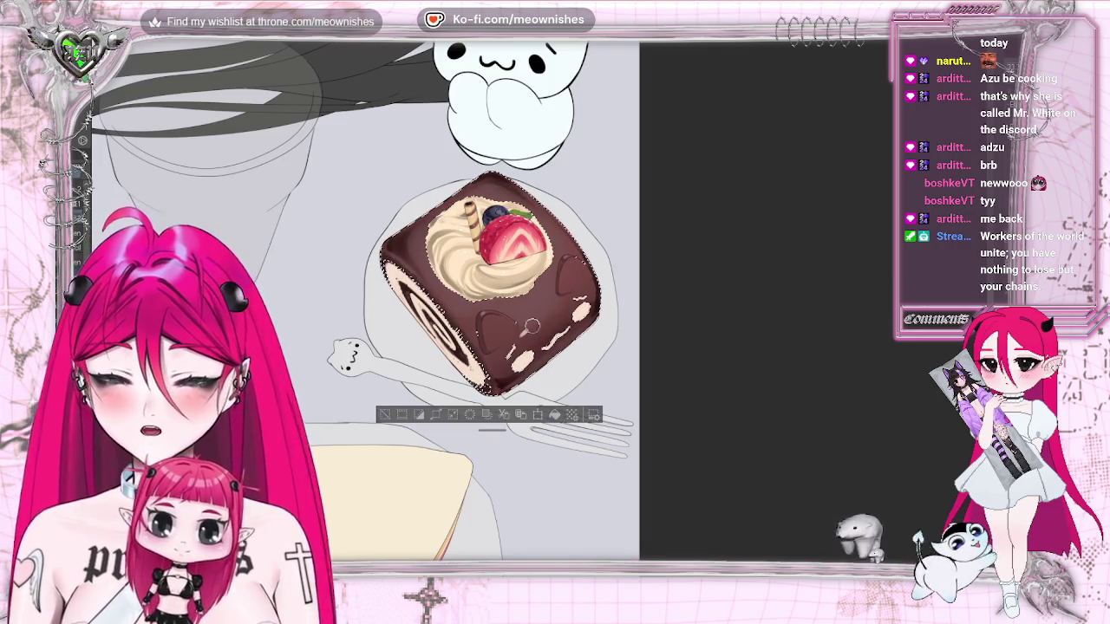
drag(581, 295, 522, 319)
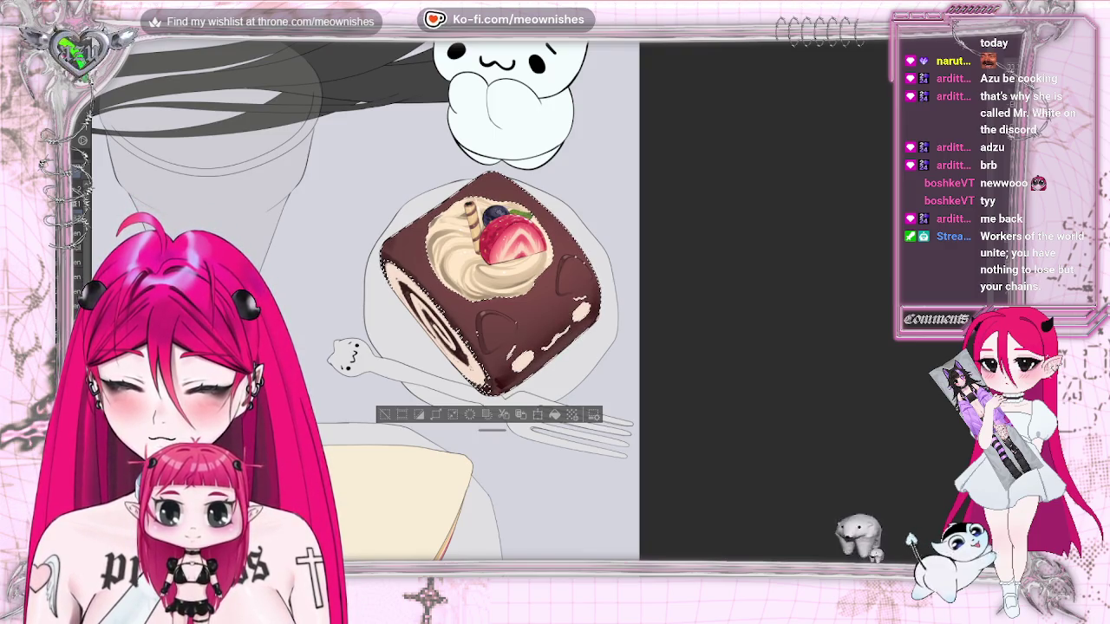
key(ctrl+plus)
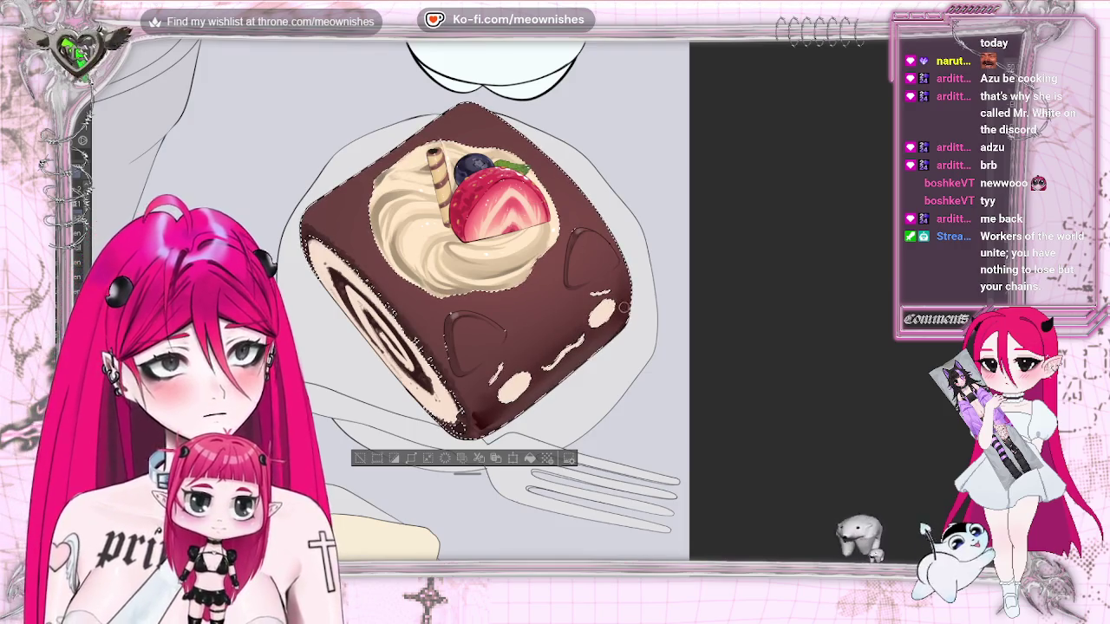
Add thin light highlight strokes on the cake, including its upper-left edge
mouse_move(578, 307)
mouse_down()
mouse_move(541, 332)
mouse_move(544, 315)
mouse_up()
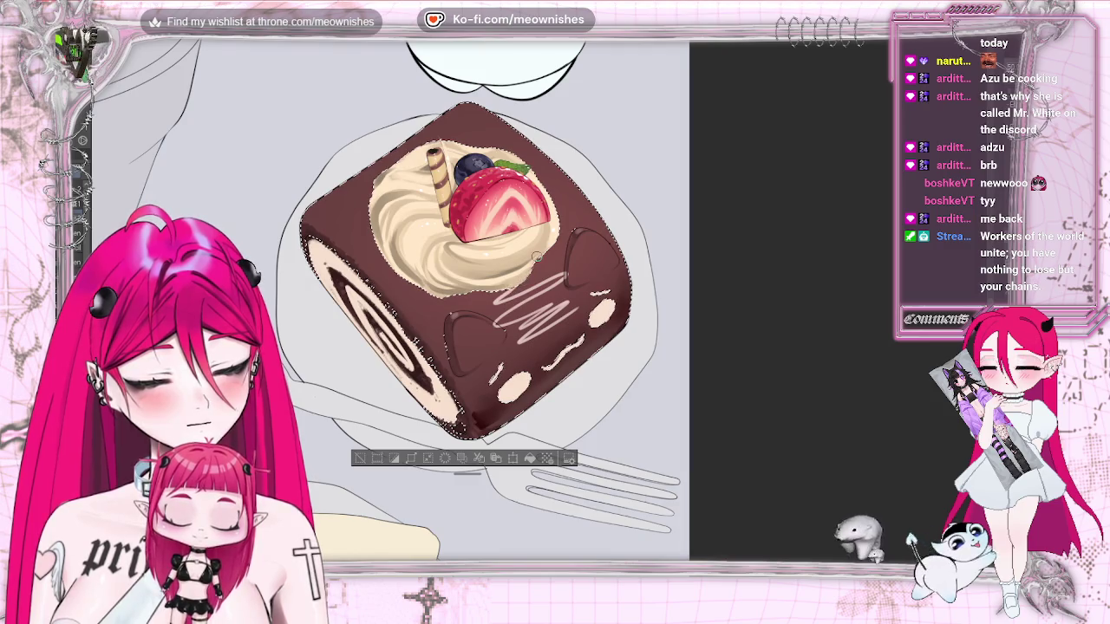
drag(414, 145, 379, 167)
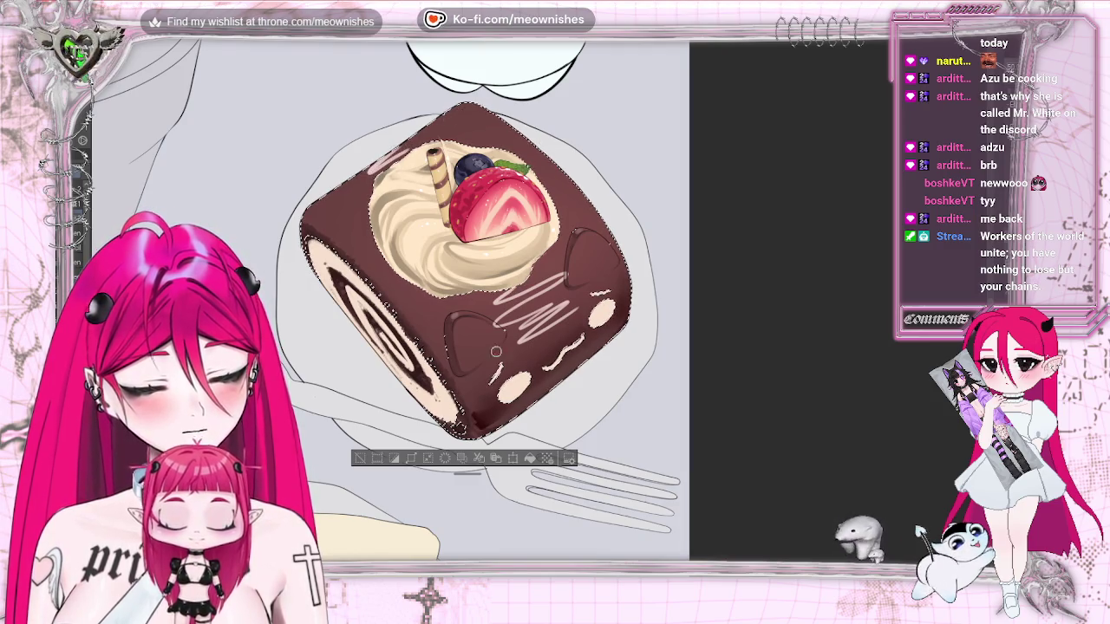
key(ctrl+d)
key(ctrl+0)
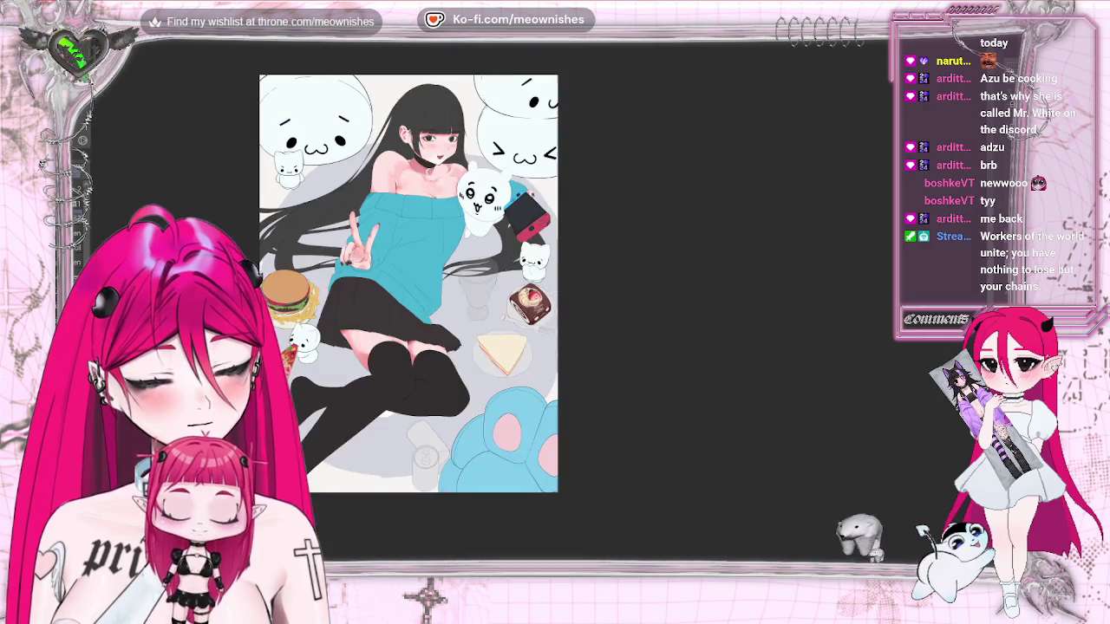
scroll(537, 301, up, 5)
scroll(538, 301, up, 5)
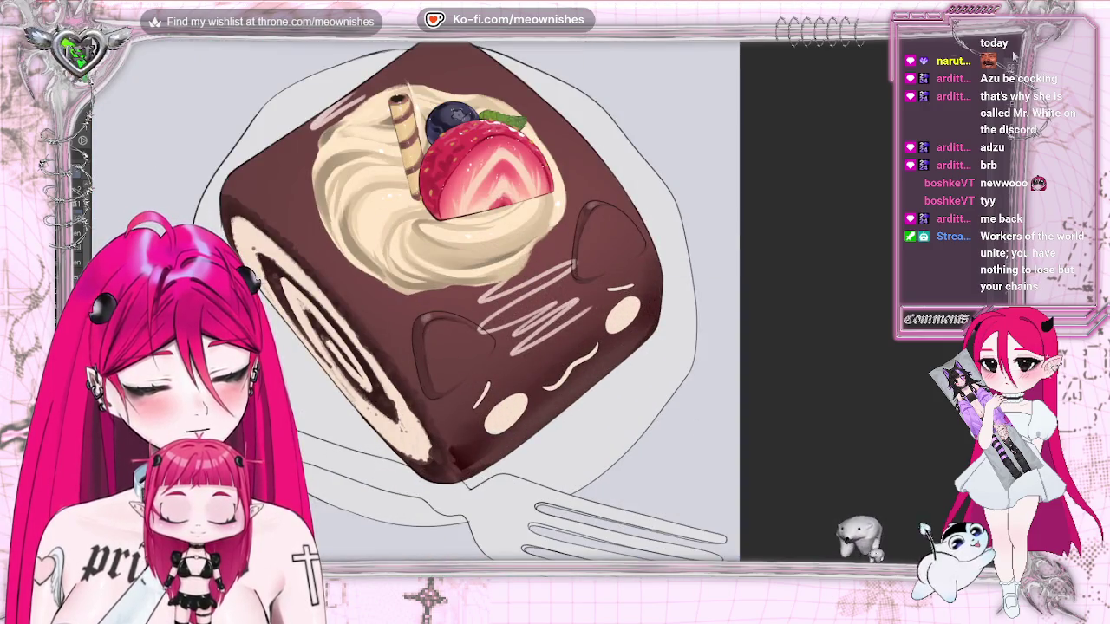
Reselect the cake to confine the highlights, then clear the selection
key(ctrl+shift+d)
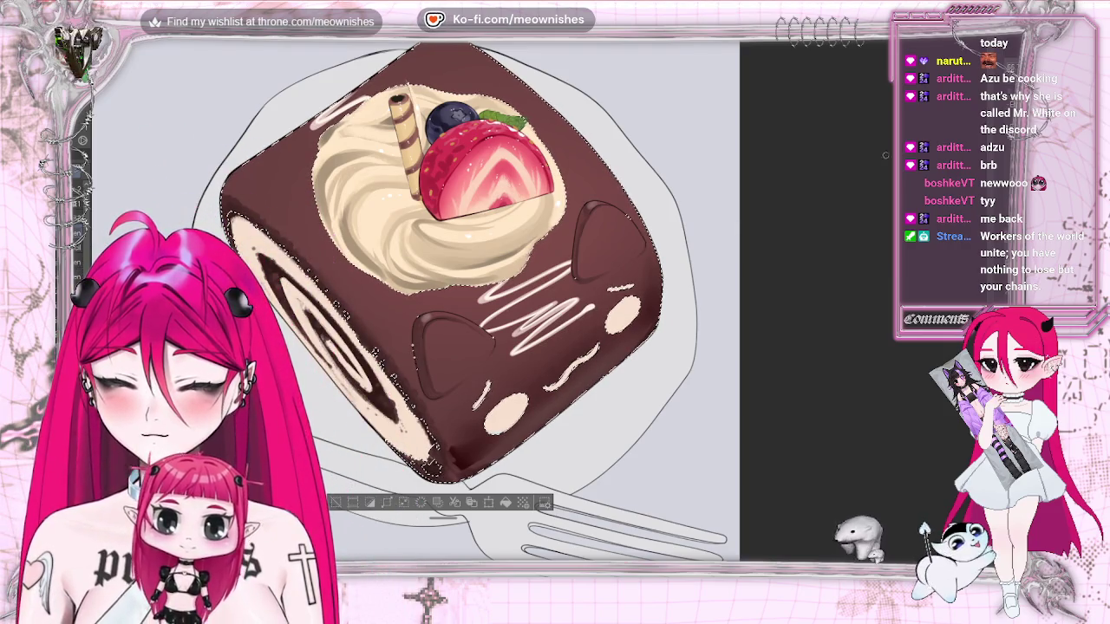
scroll(537, 308, down, 5)
key(ctrl+d)
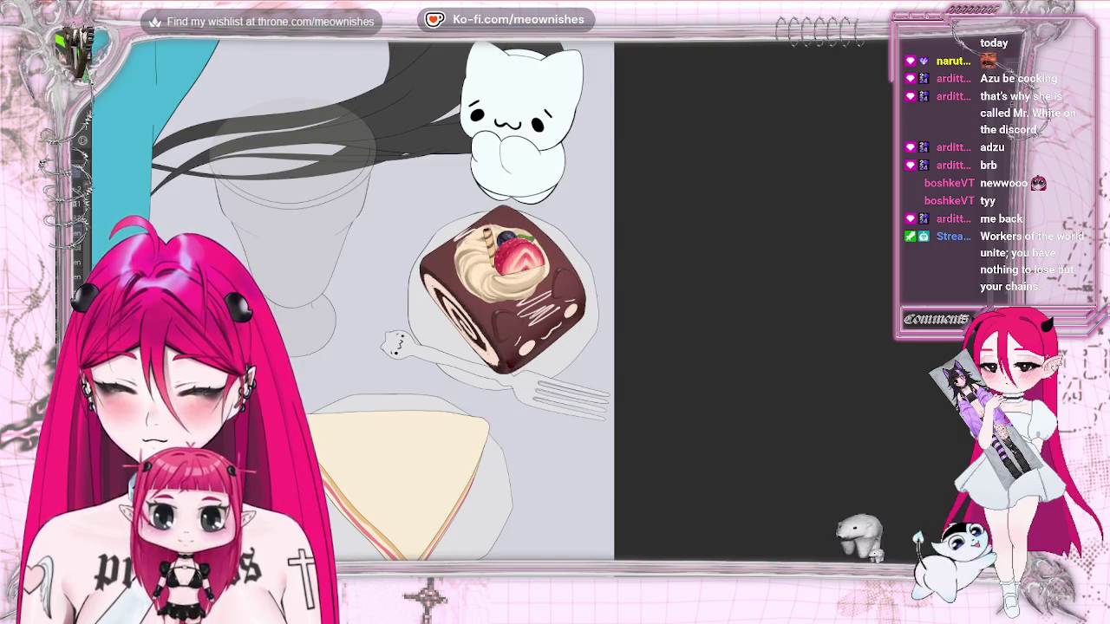
scroll(538, 307, down, 5)
scroll(536, 308, down, 1)
scroll(536, 307, up, 2)
scroll(536, 307, up, 5)
scroll(536, 307, up, 2)
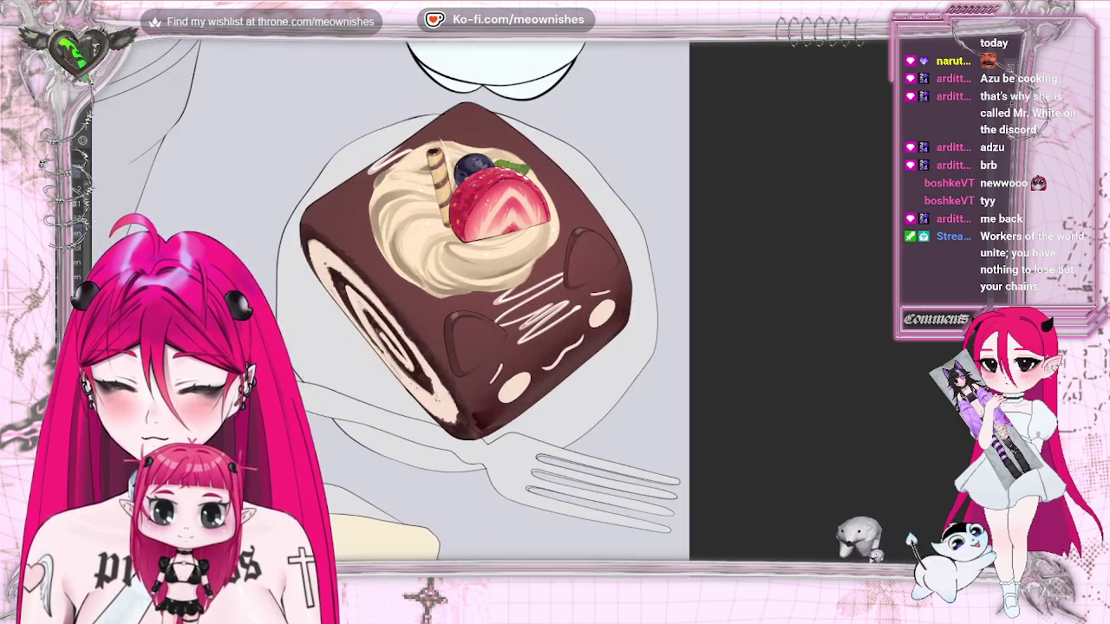
Mirror the view and select the cake's painted area so marching ants outline it
key(h)
key(h)
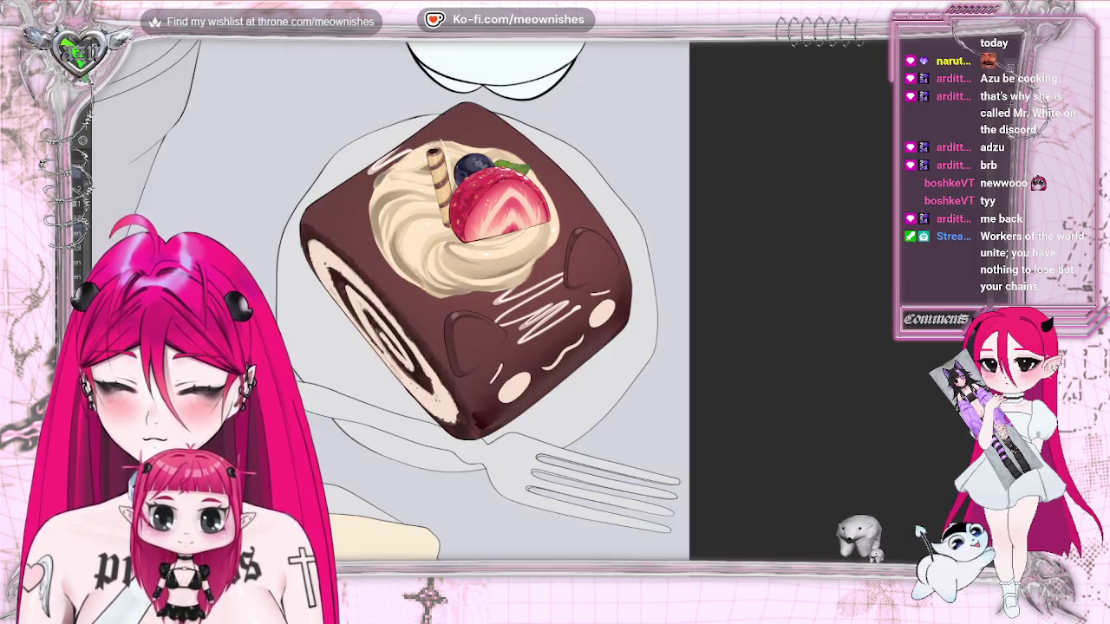
scroll(536, 307, up, 1)
scroll(535, 308, up, 1)
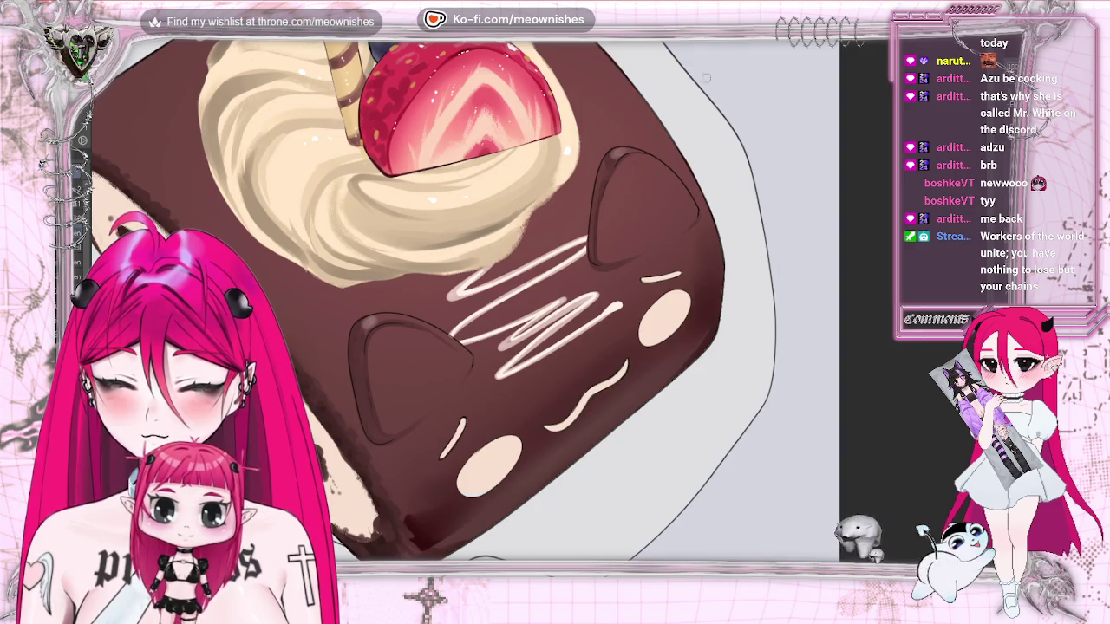
key(ctrl+z)
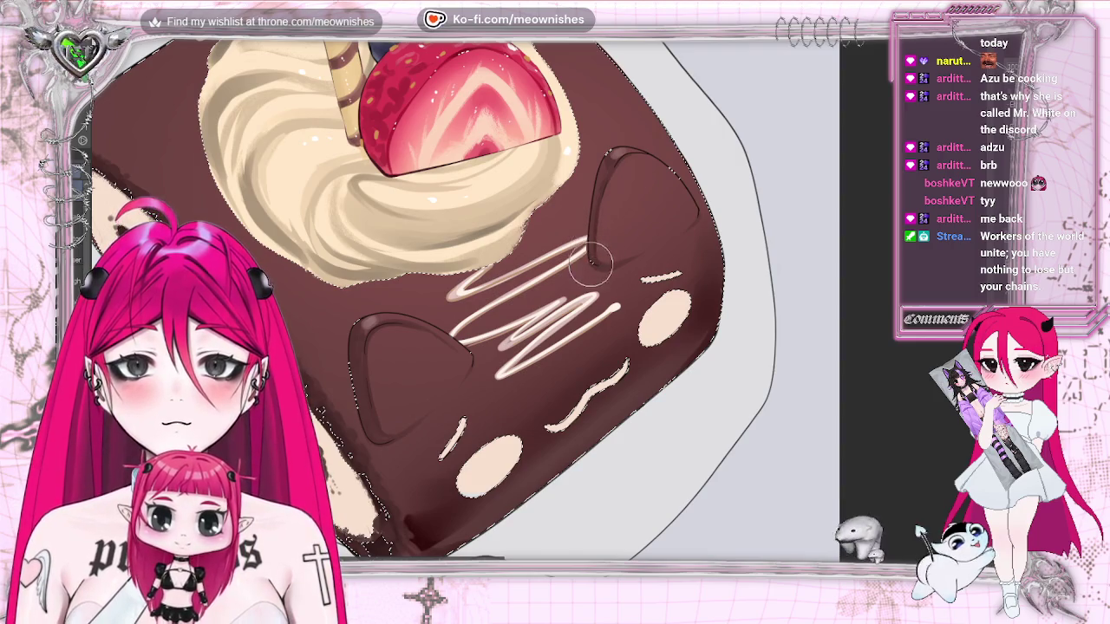
scroll(592, 236, up, 3)
scroll(434, 300, down, 1)
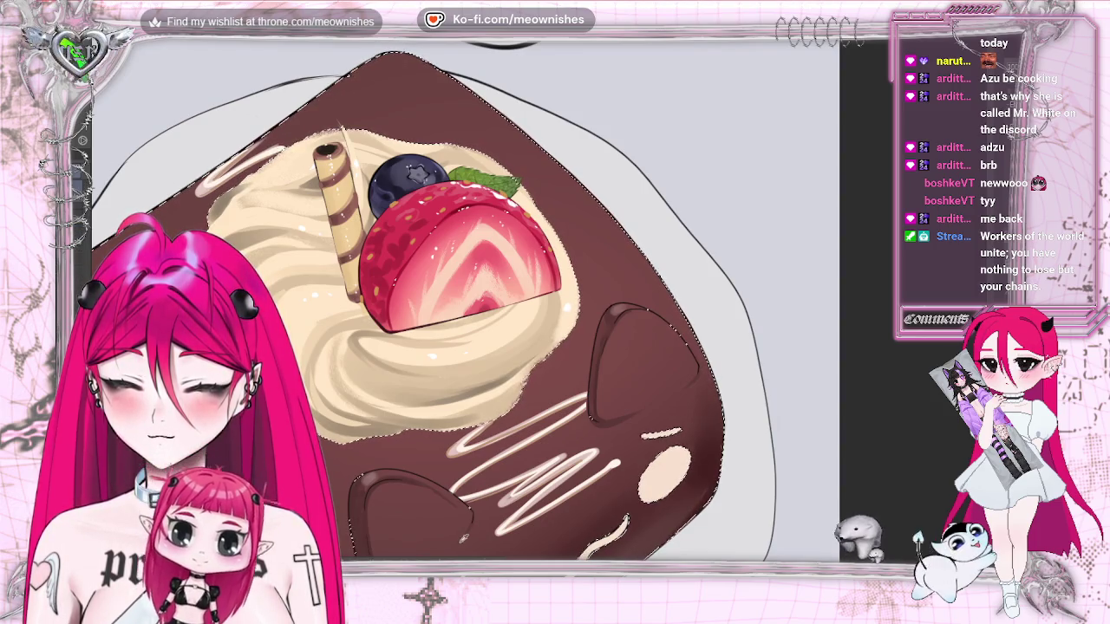
key(ctrl+d)
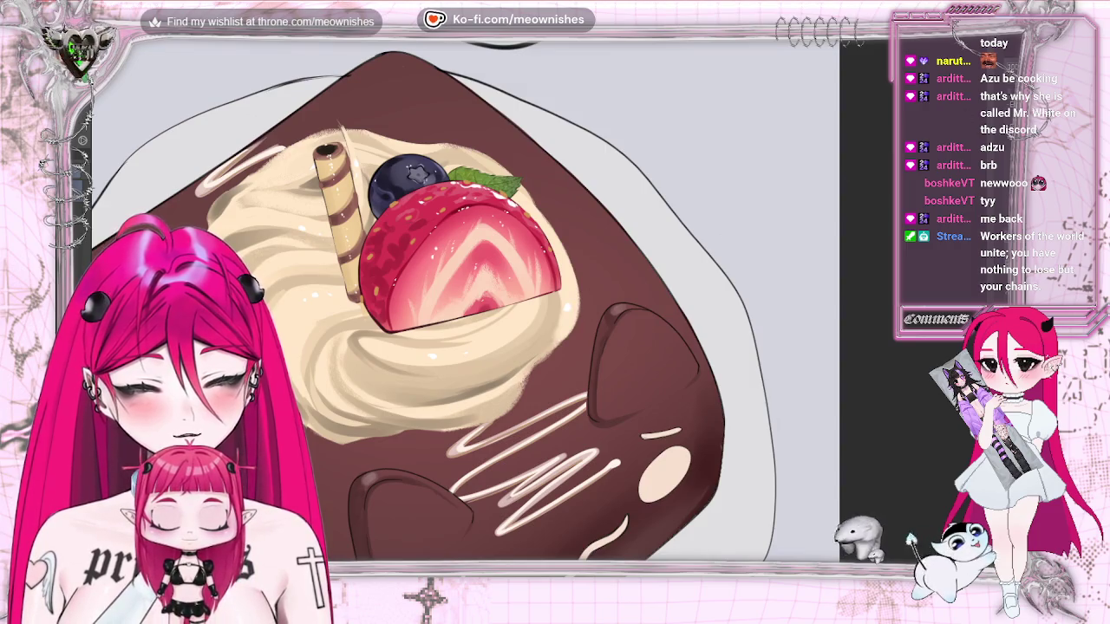
scroll(535, 314, down, 5)
scroll(535, 314, down, 5)
scroll(535, 313, down, 4)
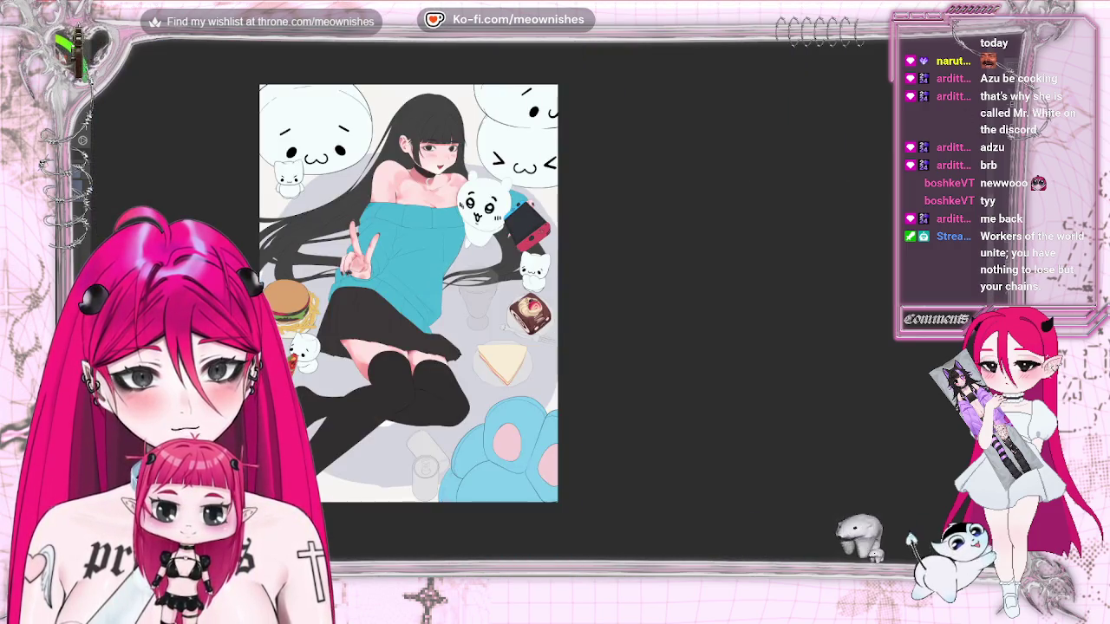
scroll(530, 312, up, 5)
scroll(531, 312, up, 5)
scroll(538, 312, up, 5)
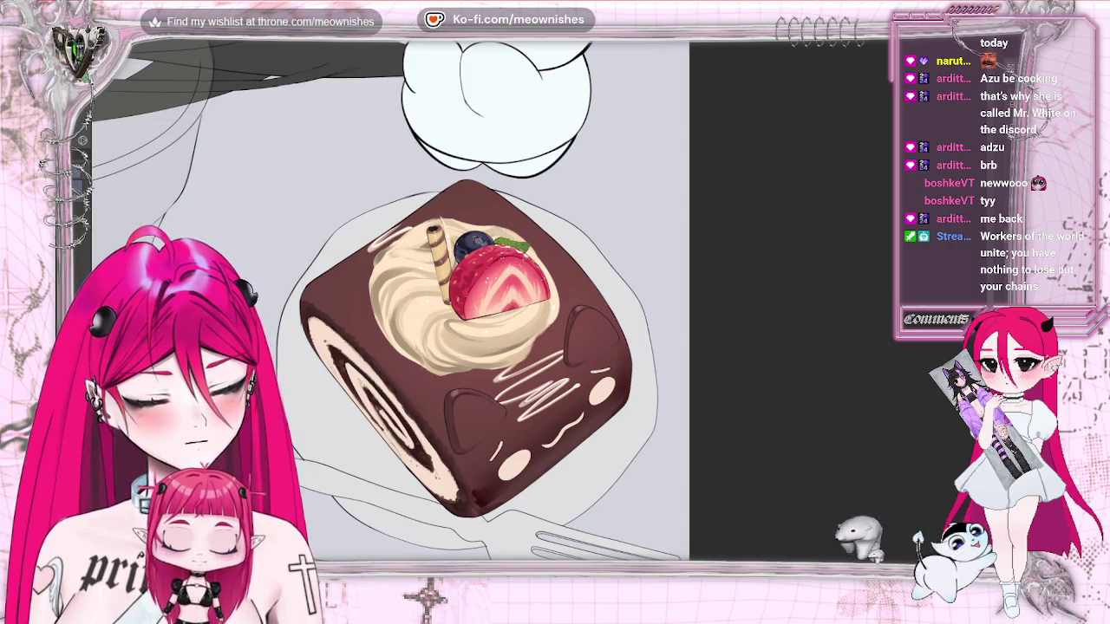
key(ctrl+z)
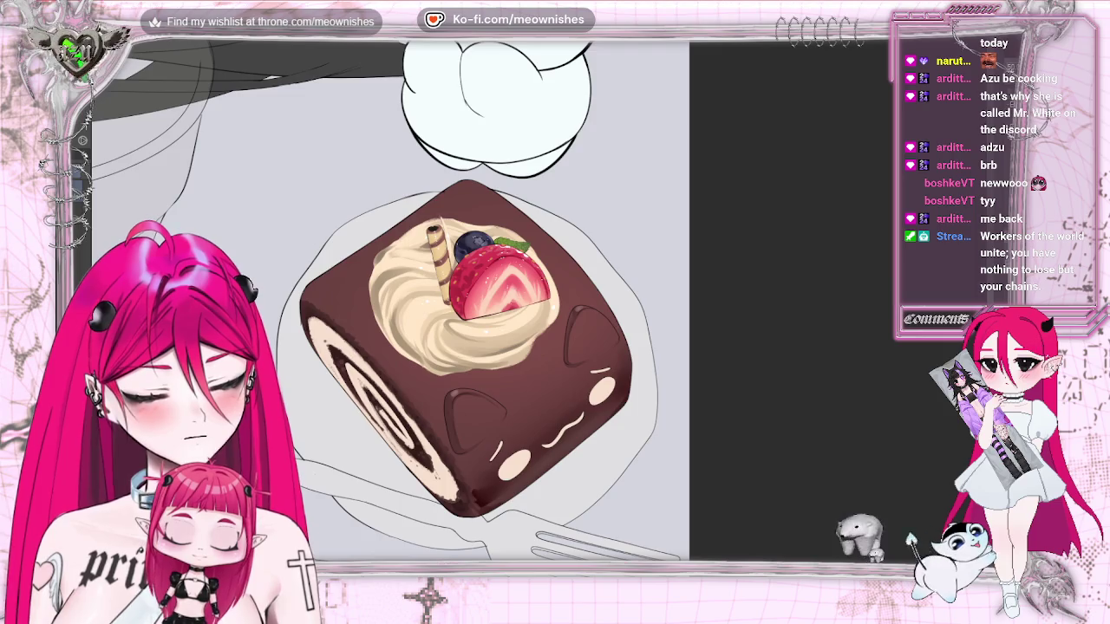
key(ctrl+y)
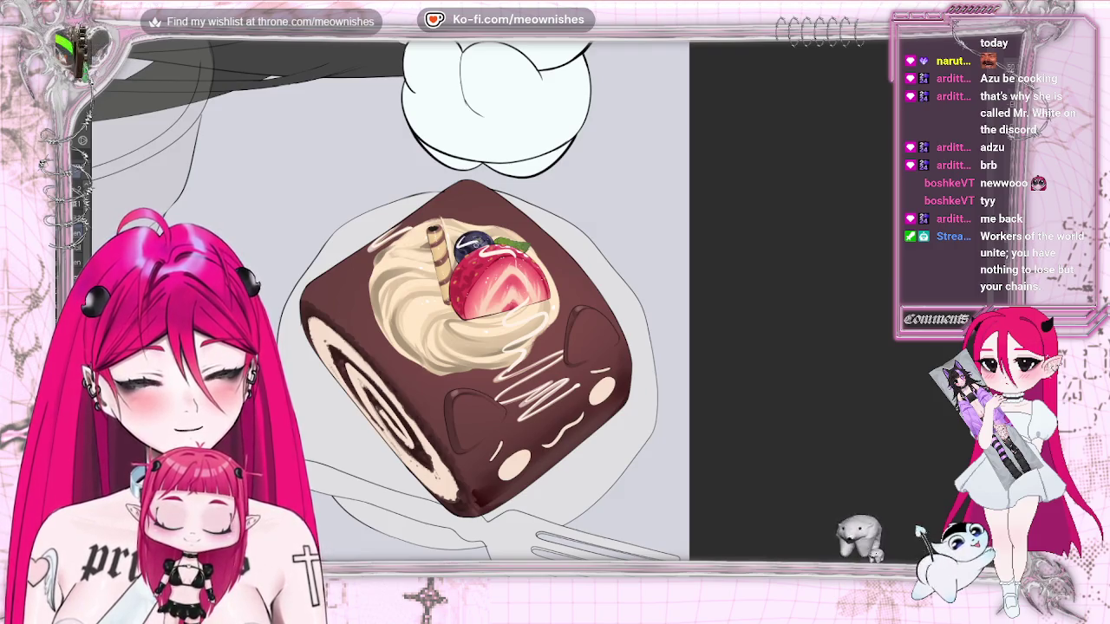
scroll(536, 300, down, 5)
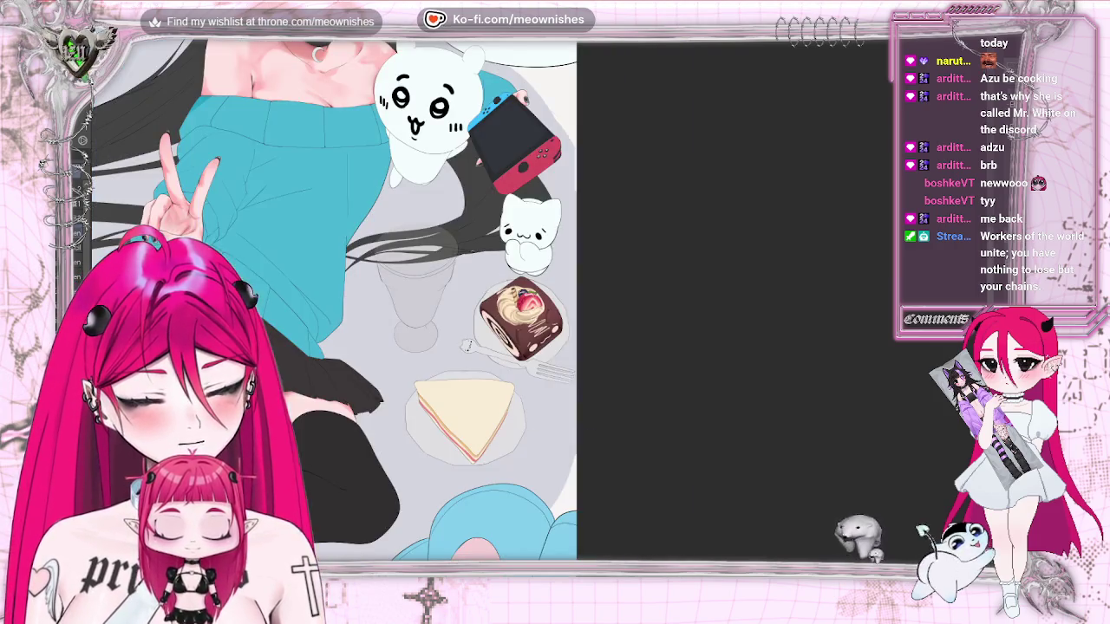
scroll(521, 321, up, 3)
scroll(520, 321, up, 1)
scroll(520, 321, left, 2)
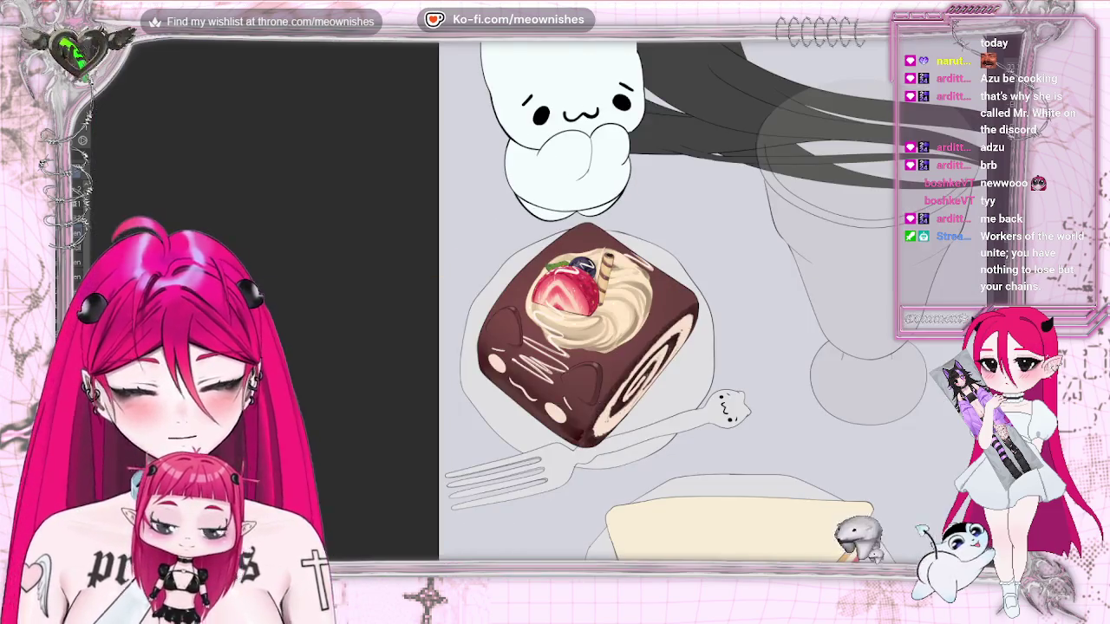
scroll(715, 299, down, 2)
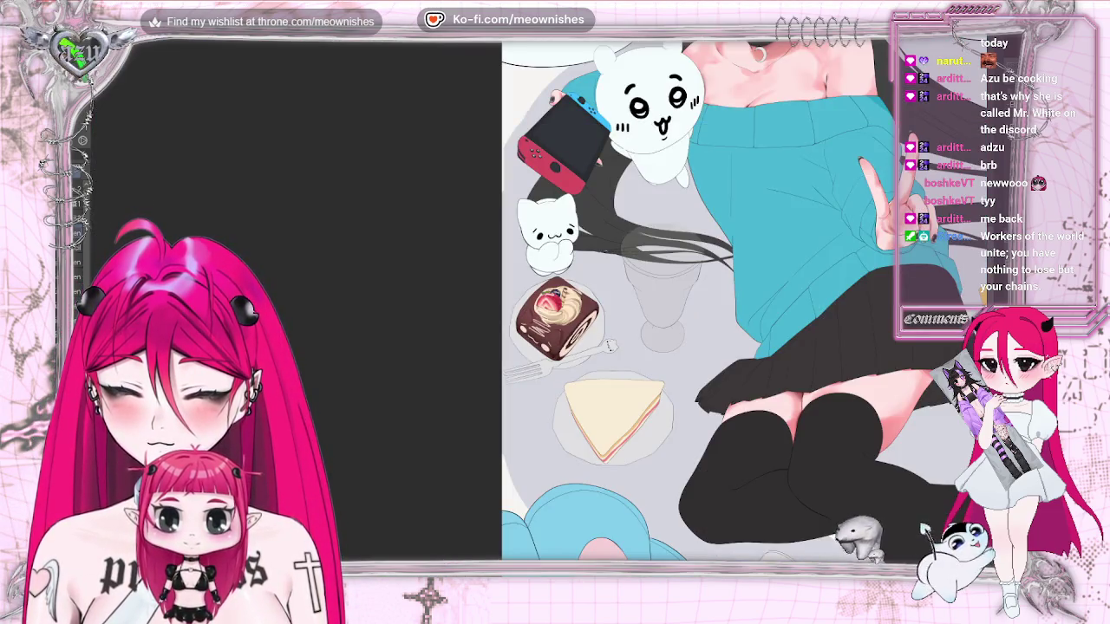
scroll(465, 299, right, 5)
scroll(465, 299, down, 3)
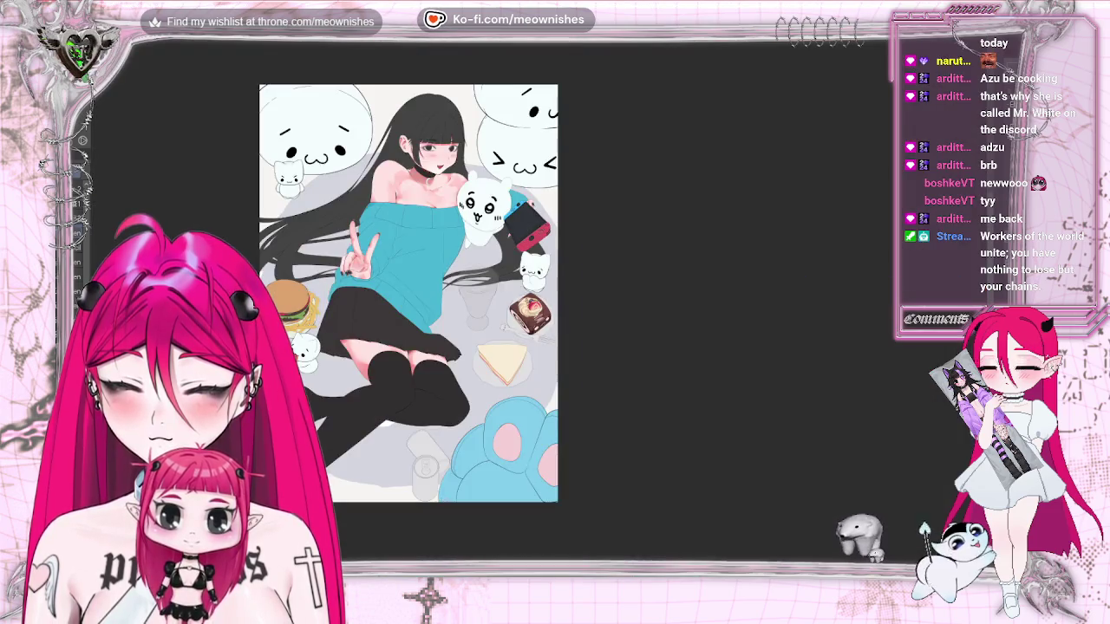
scroll(520, 321, up, 3)
scroll(521, 321, up, 2)
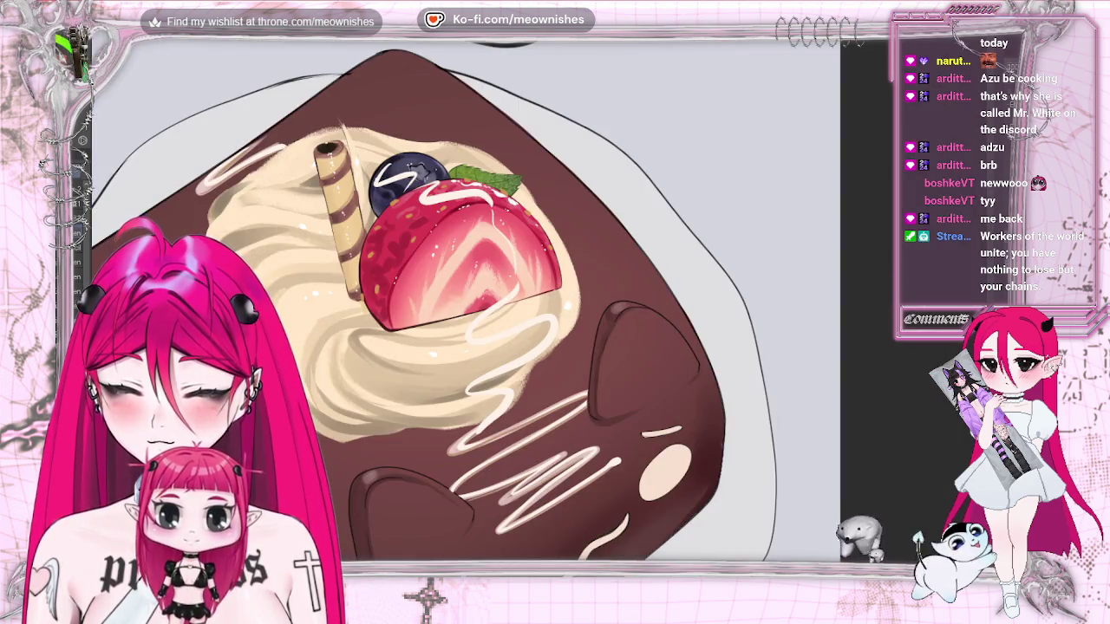
key(ctrl+z)
key(ctrl+z)
key(ctrl+z)
key(ctrl+z)
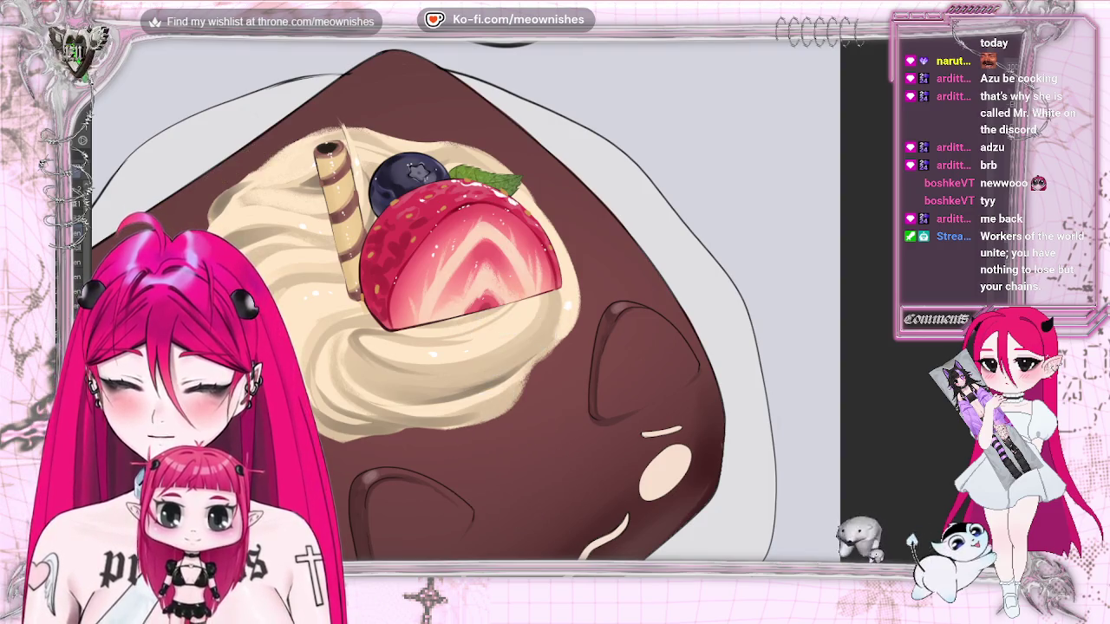
Redo the cream drizzle strokes on the cake and enlarge the brush with ]
key(ctrl+y)
key(ctrl+y)
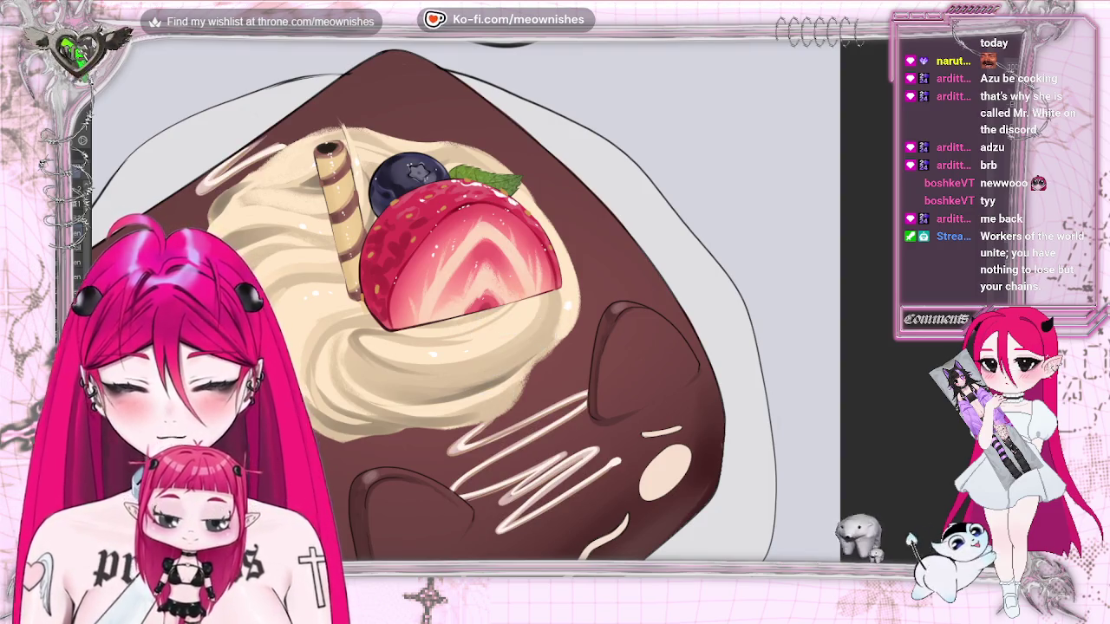
scroll(465, 299, down, 3)
scroll(465, 299, down, 3)
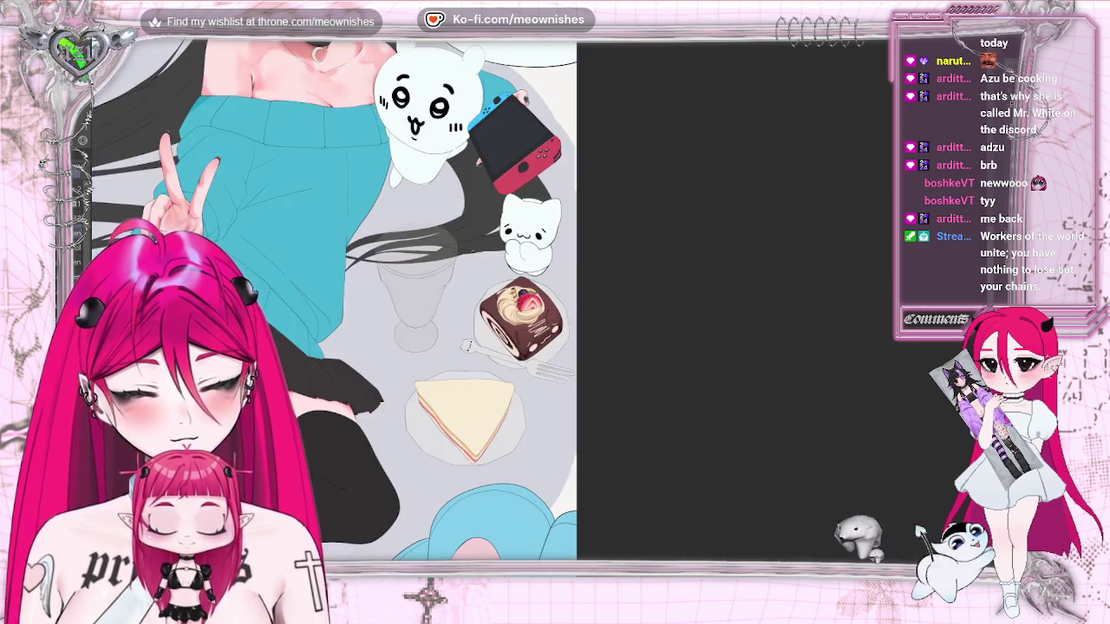
scroll(330, 404, up, 3)
scroll(329, 404, up, 2)
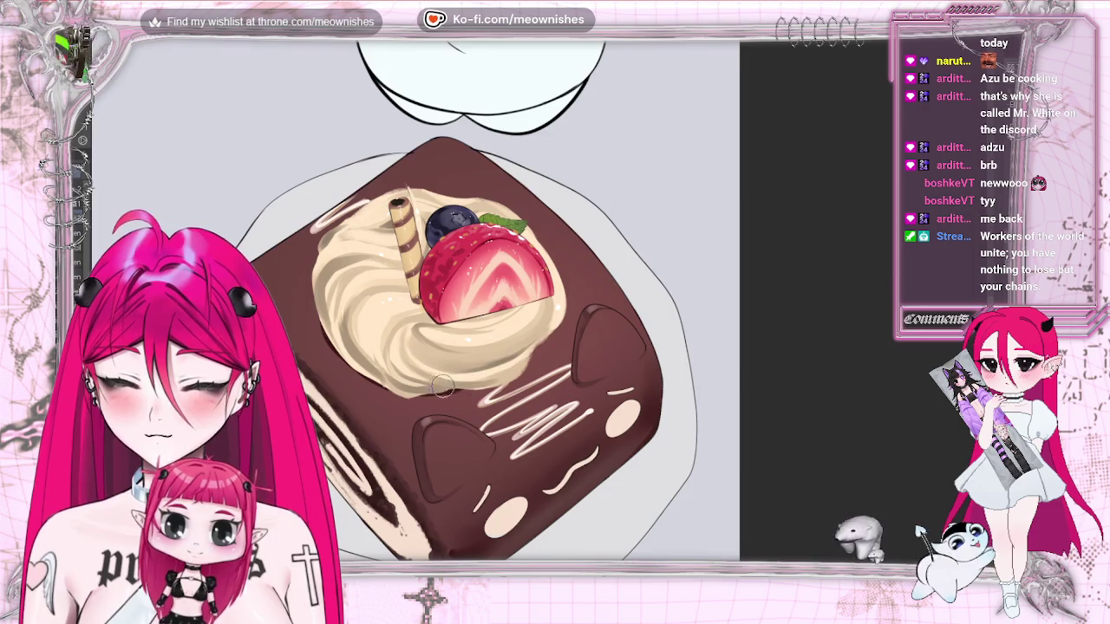
key(])
key(])
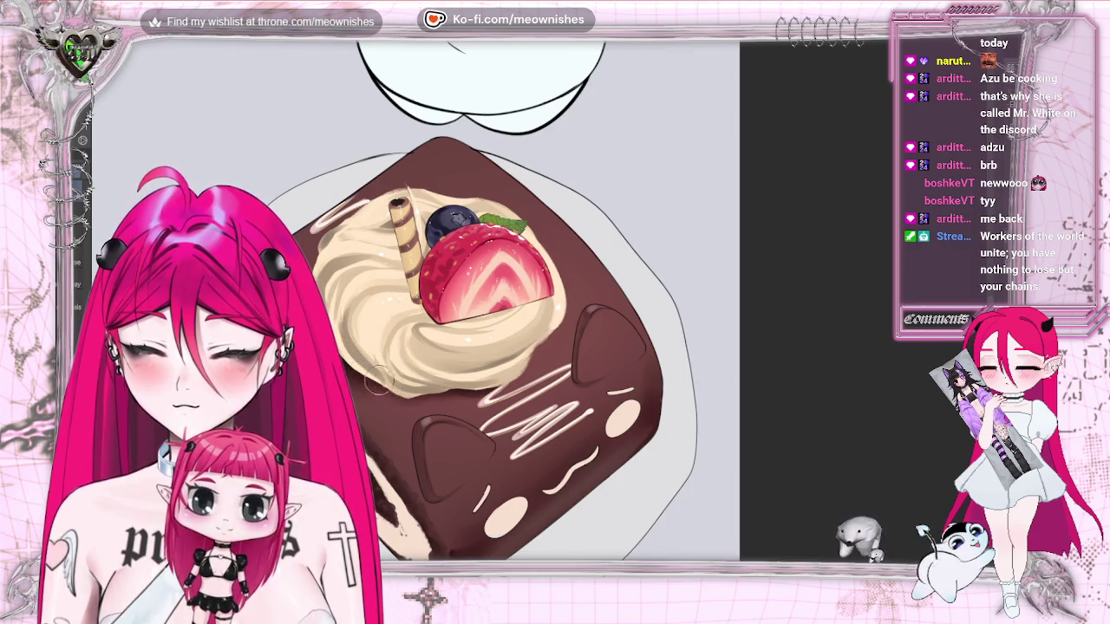
scroll(415, 301, down, 5)
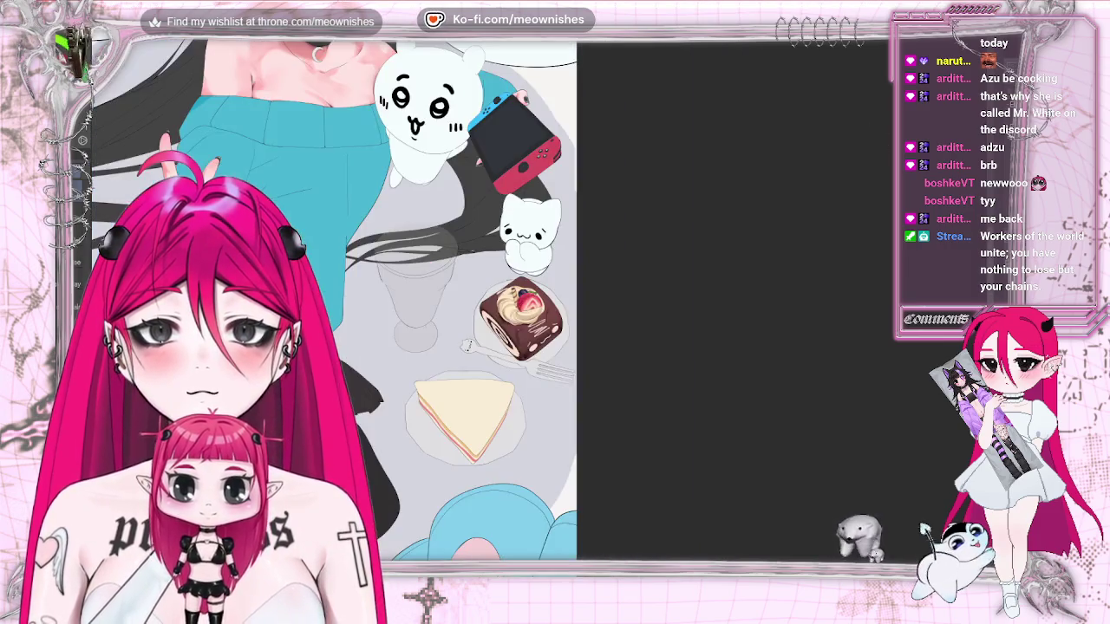
Mirror the canvas horizontally to check the roll cake, then flip it back
scroll(415, 300, up, 5)
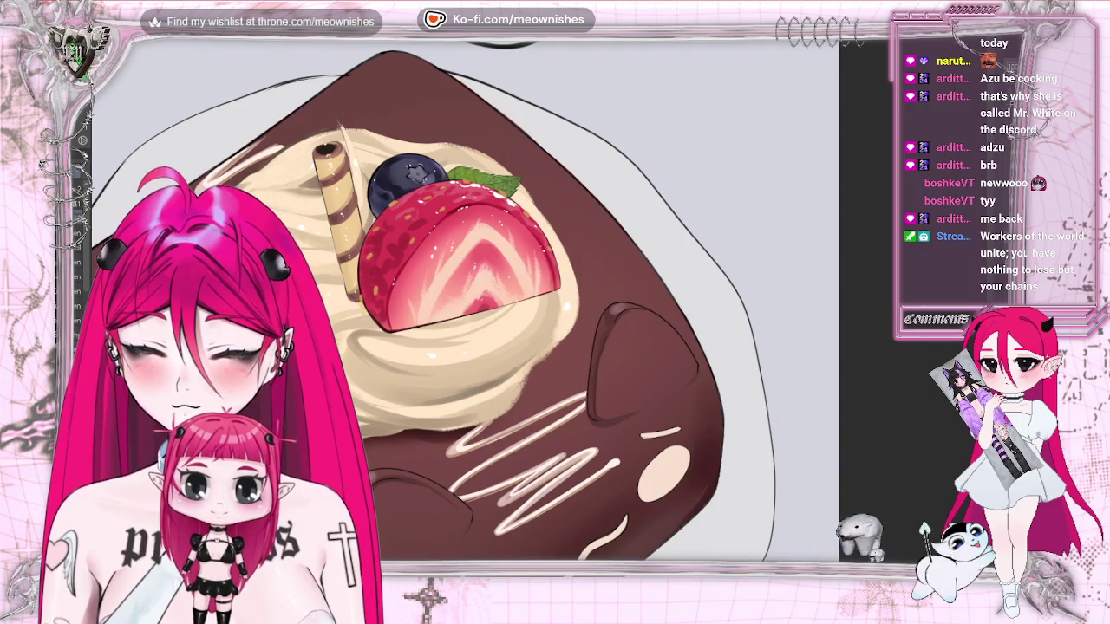
key(h)
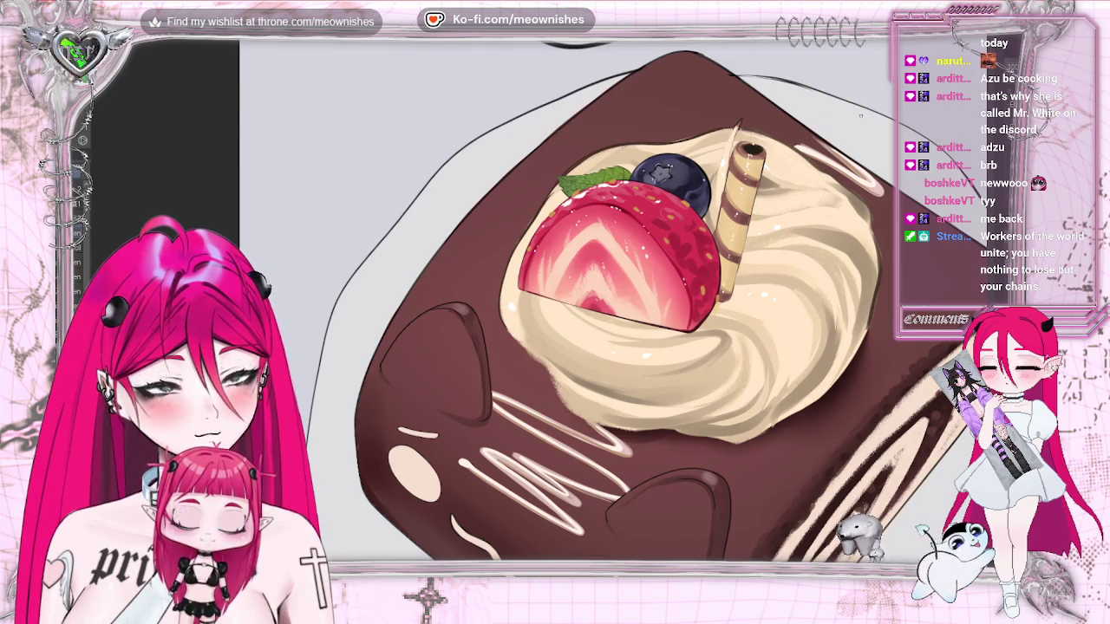
key(m)
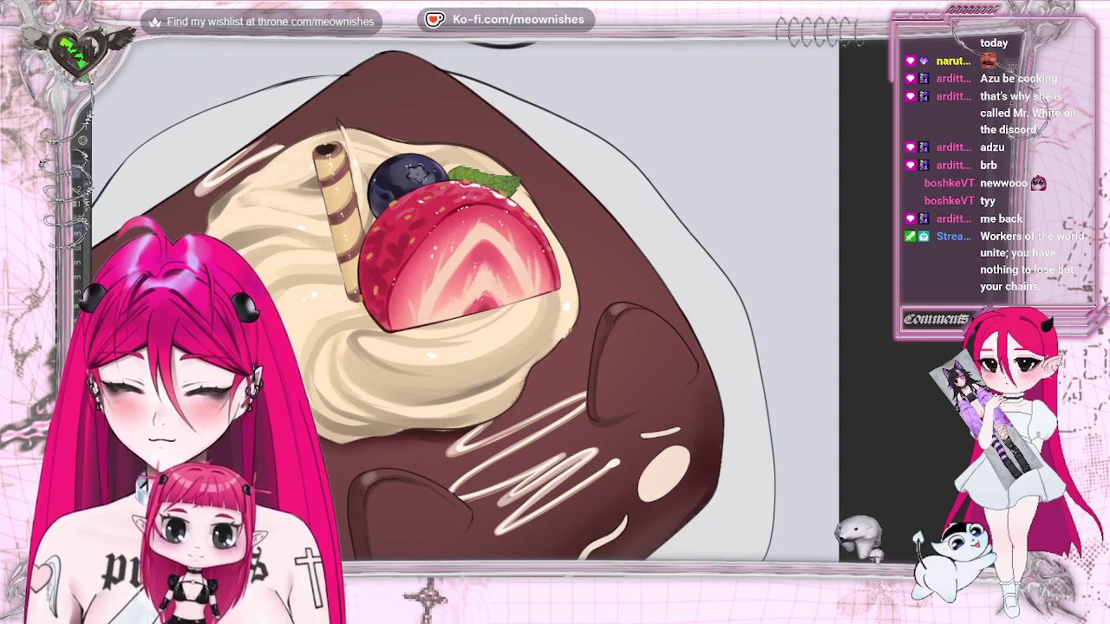
Mirror the canvas once more to compare, then restore normal orientation and zoom to the cake
key(h)
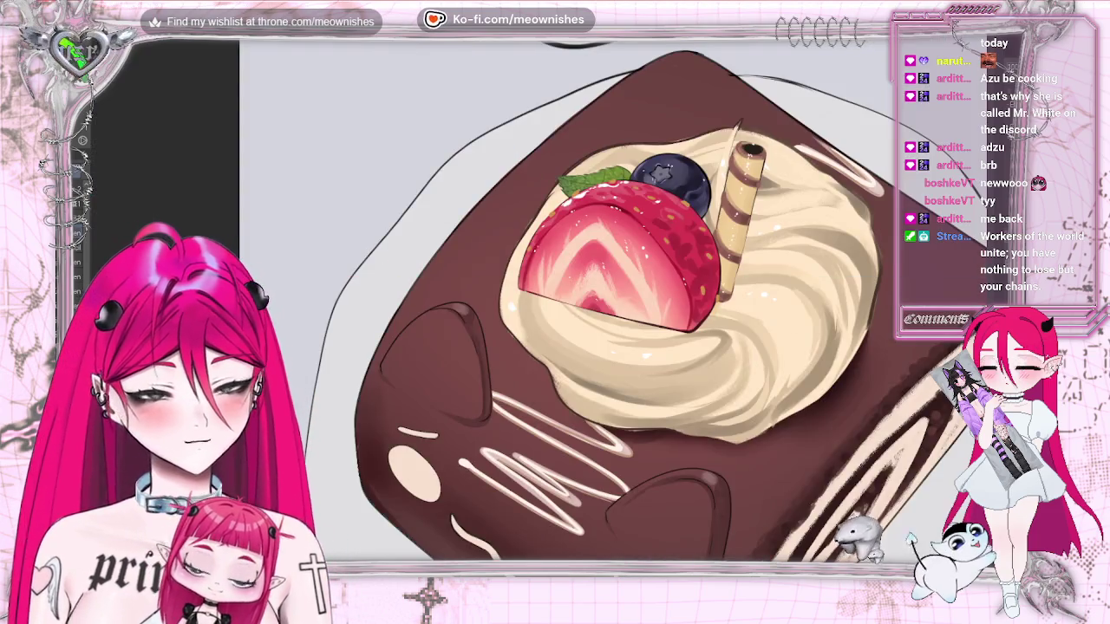
scroll(468, 303, up, 2)
scroll(468, 303, right, 1)
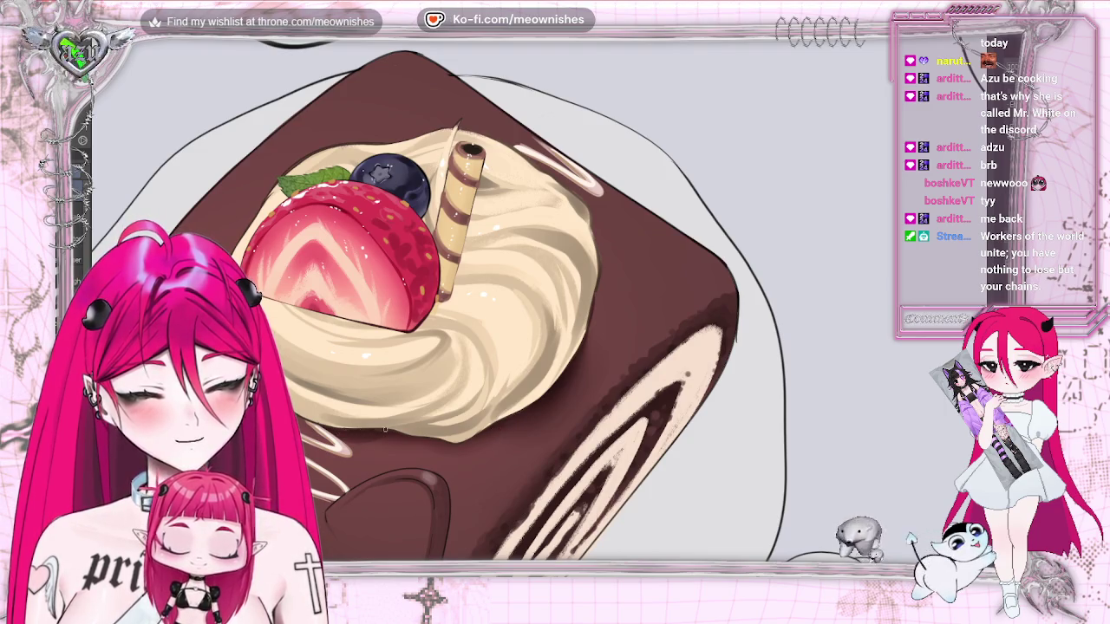
key(m)
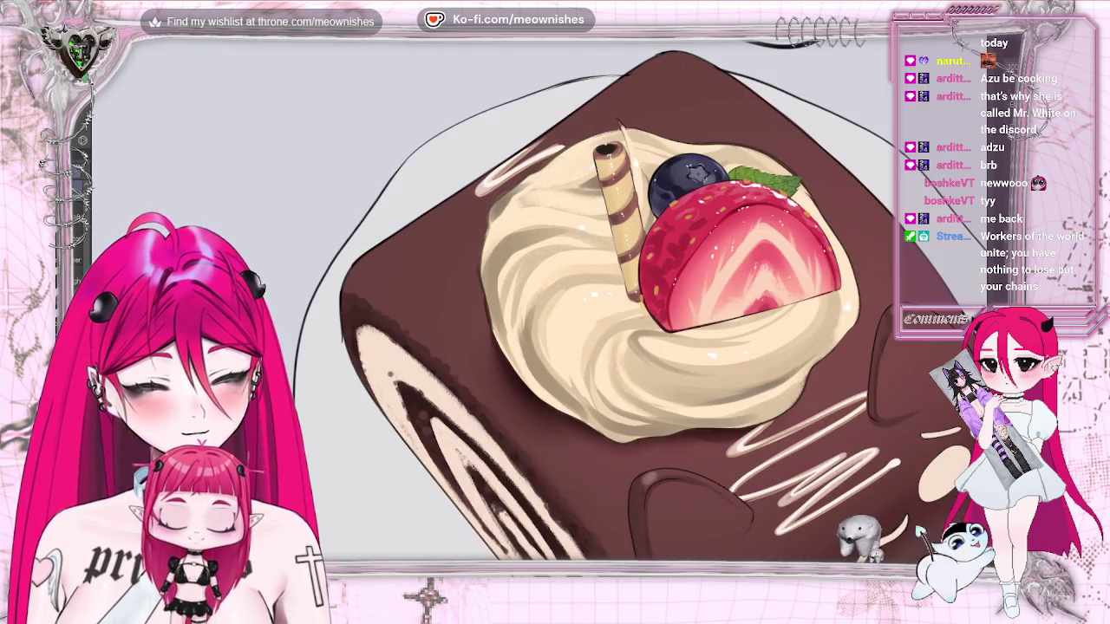
scroll(485, 303, down, 5)
scroll(485, 304, up, 1)
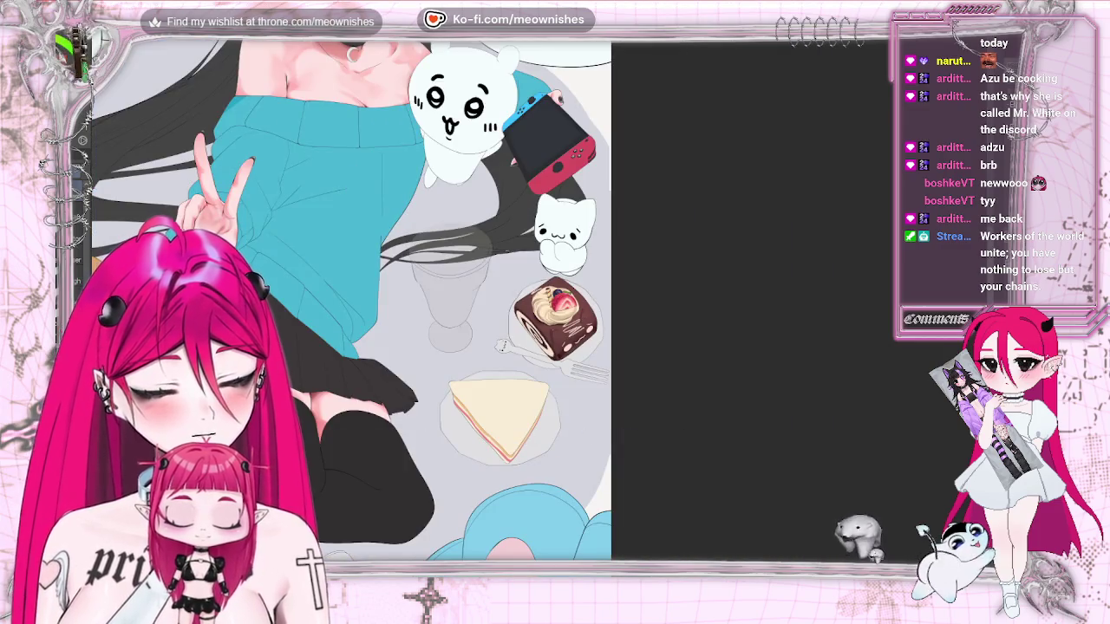
scroll(537, 309, down, 3)
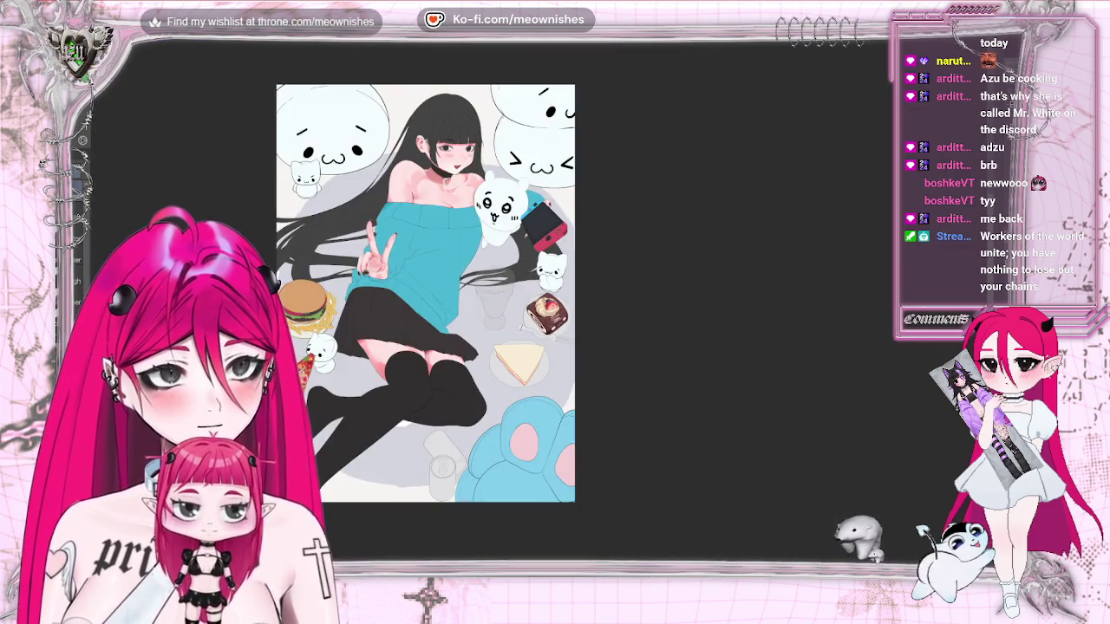
scroll(520, 313, down, 2)
scroll(537, 312, up, 4)
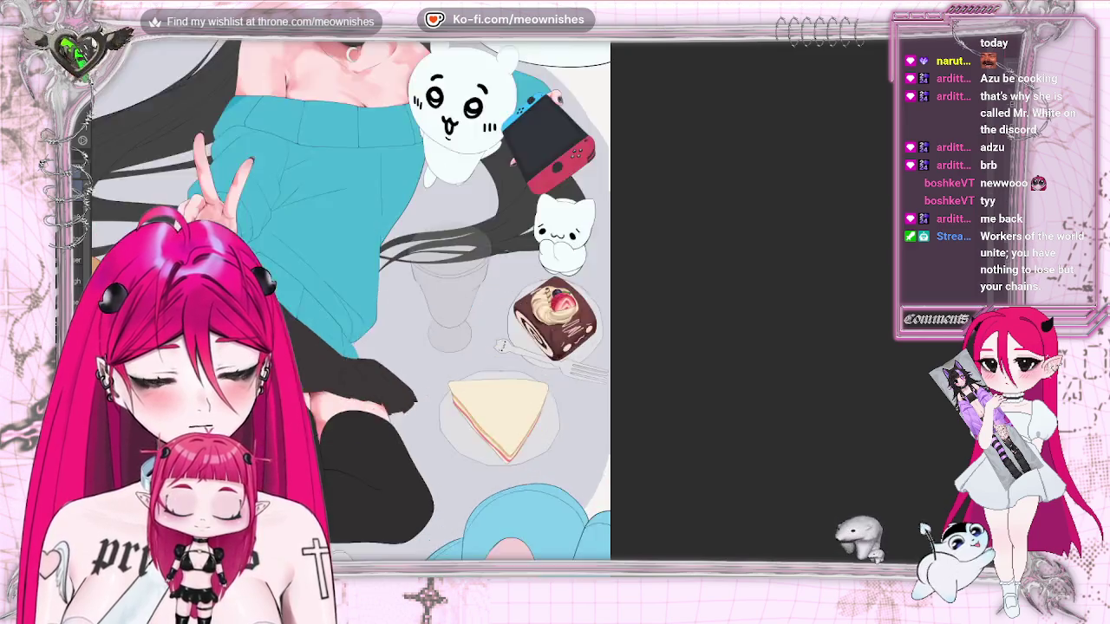
scroll(537, 312, up, 3)
scroll(538, 312, up, 1)
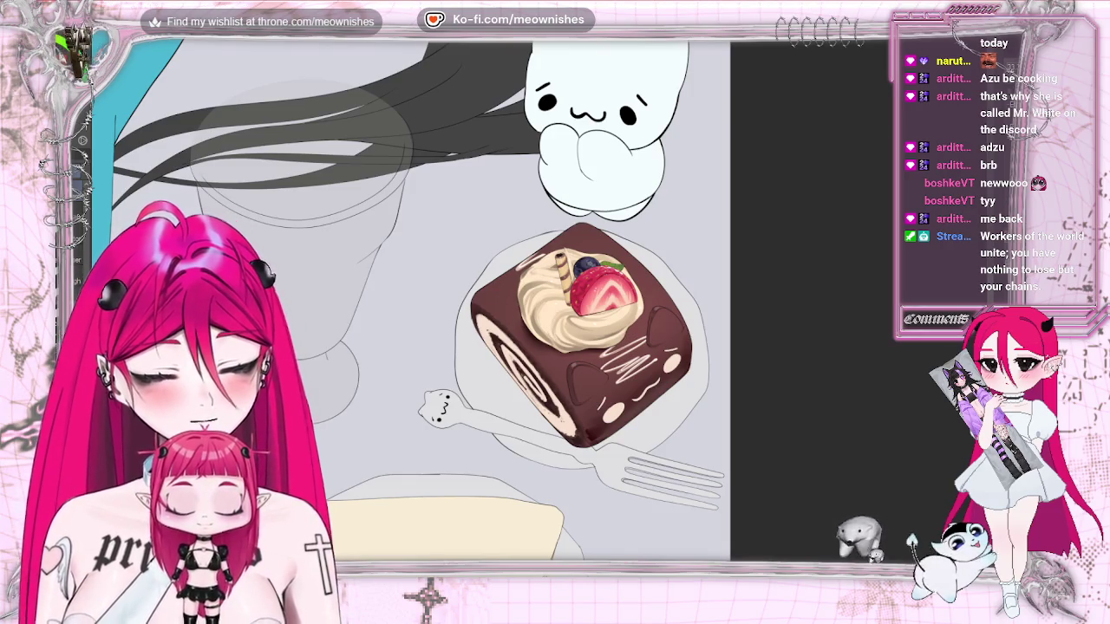
Move the wafer stick slightly left with a small tilt using Ctrl+T and commit it
scroll(542, 294, up, 3)
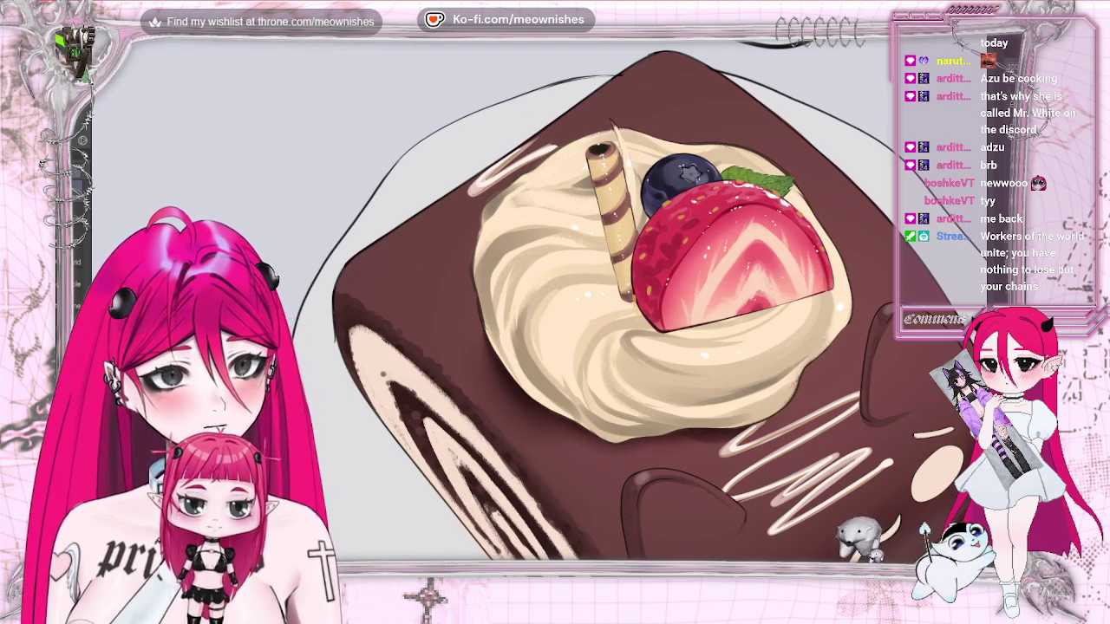
key(ctrl+t)
drag(725, 248, 684, 269)
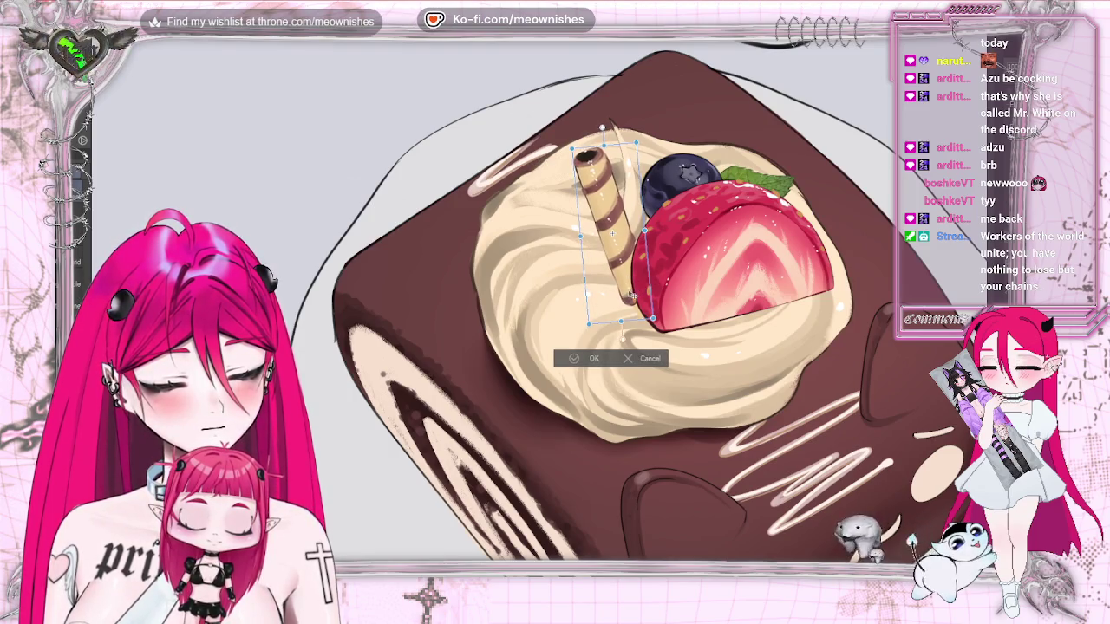
click(565, 362)
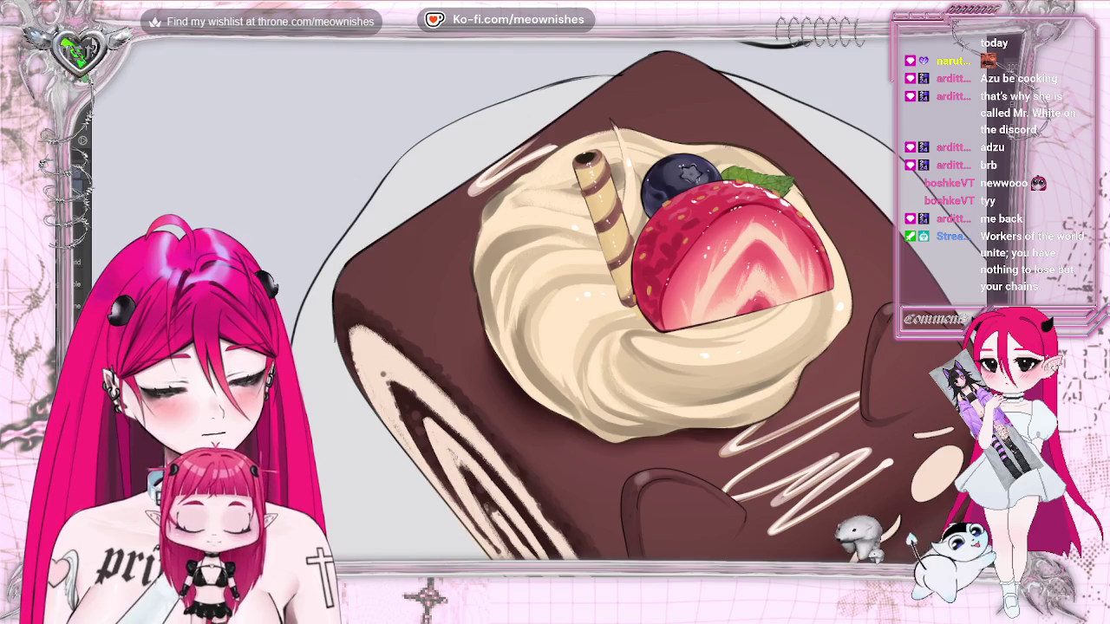
scroll(572, 330, down, 3)
scroll(573, 329, down, 2)
scroll(573, 329, down, 2)
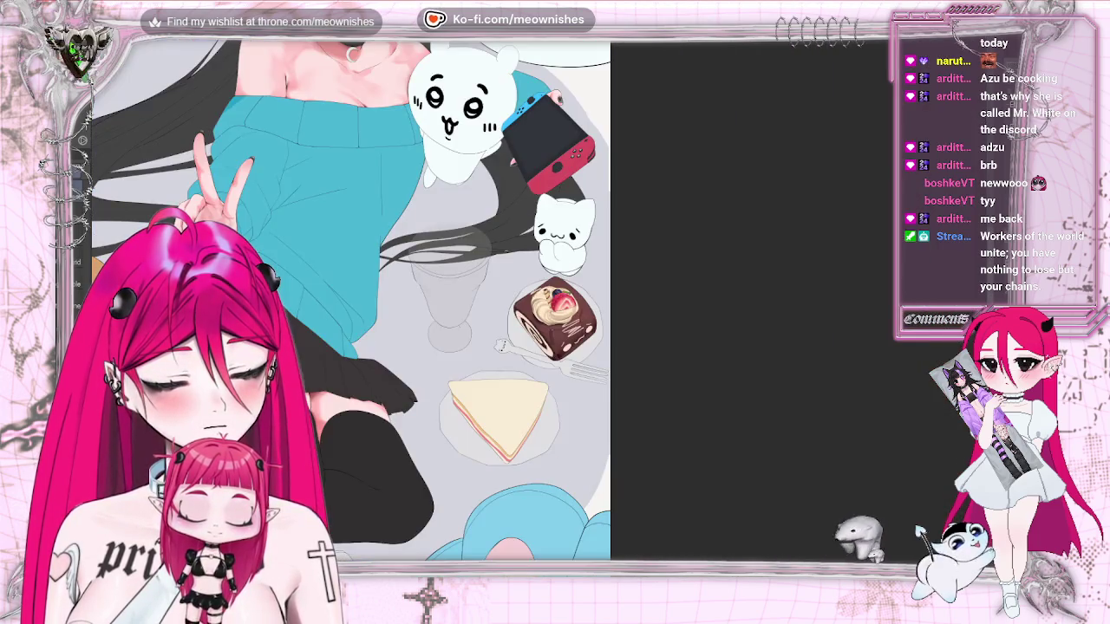
scroll(554, 321, up, 4)
scroll(555, 321, up, 1)
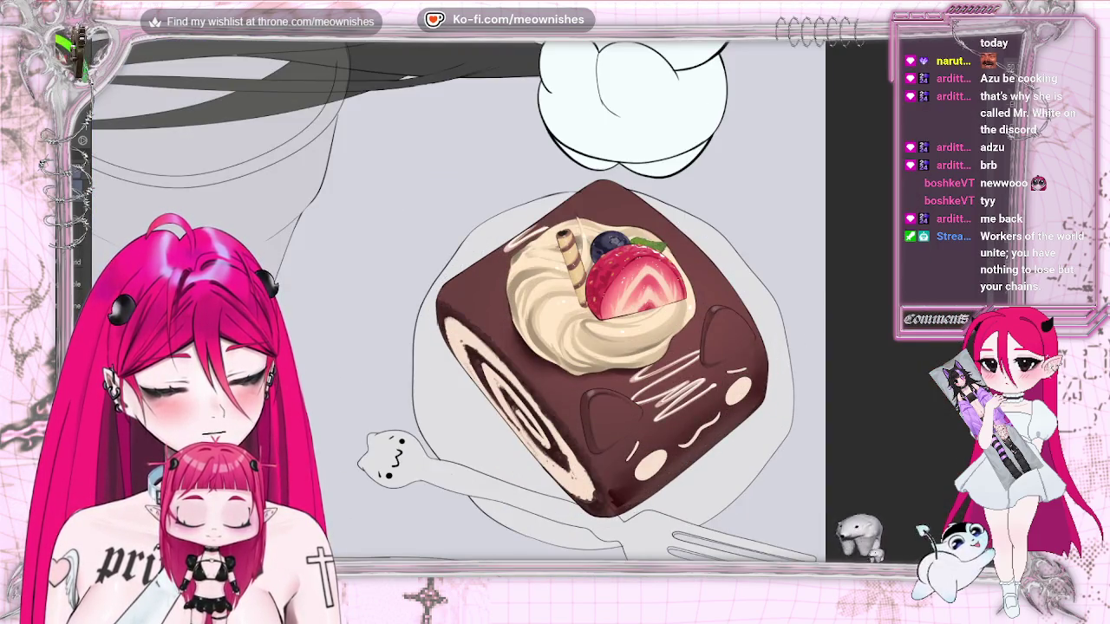
scroll(542, 308, down, 3)
scroll(542, 308, down, 2)
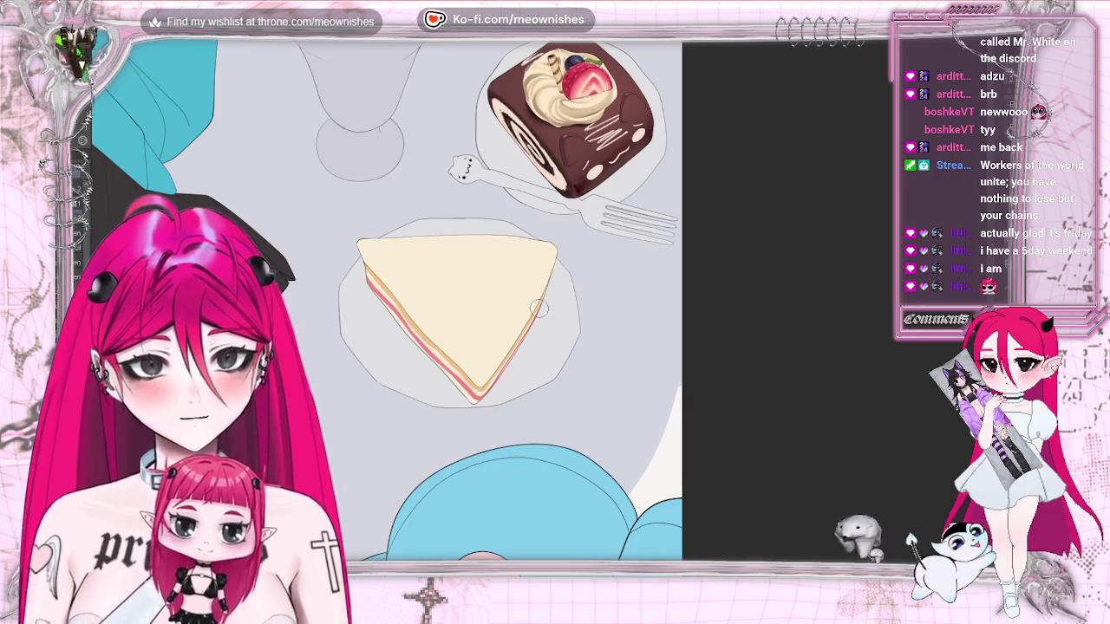
Paint a filled red circle on the cake slice top, then fit the view and zoom back in
mouse_move(444, 282)
mouse_down()
mouse_move(474, 265)
mouse_move(451, 286)
mouse_up()
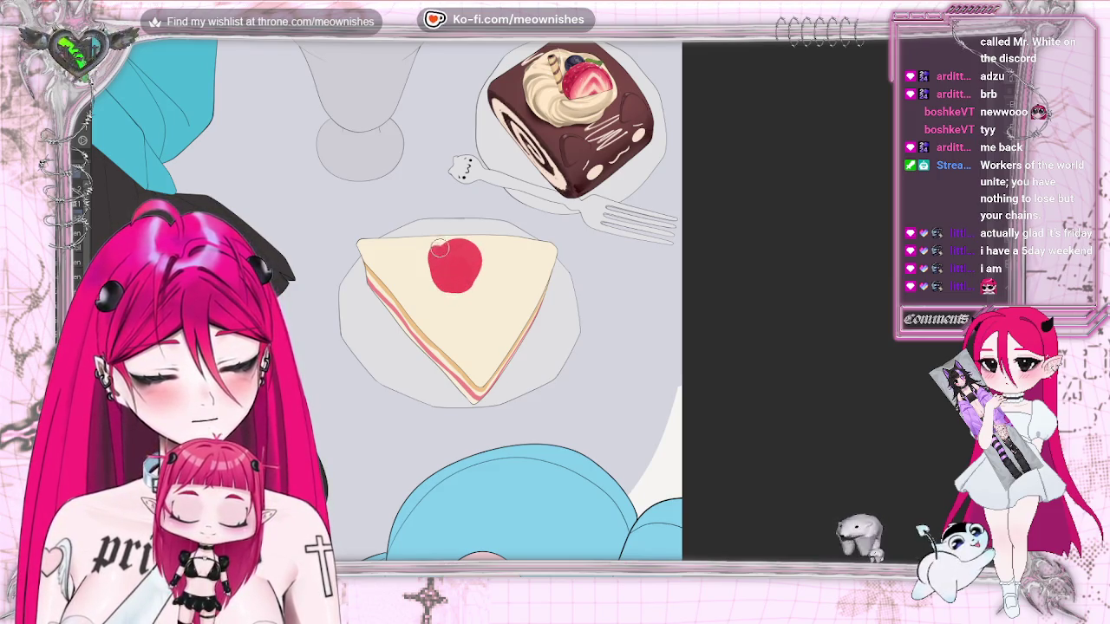
key(ctrl+0)
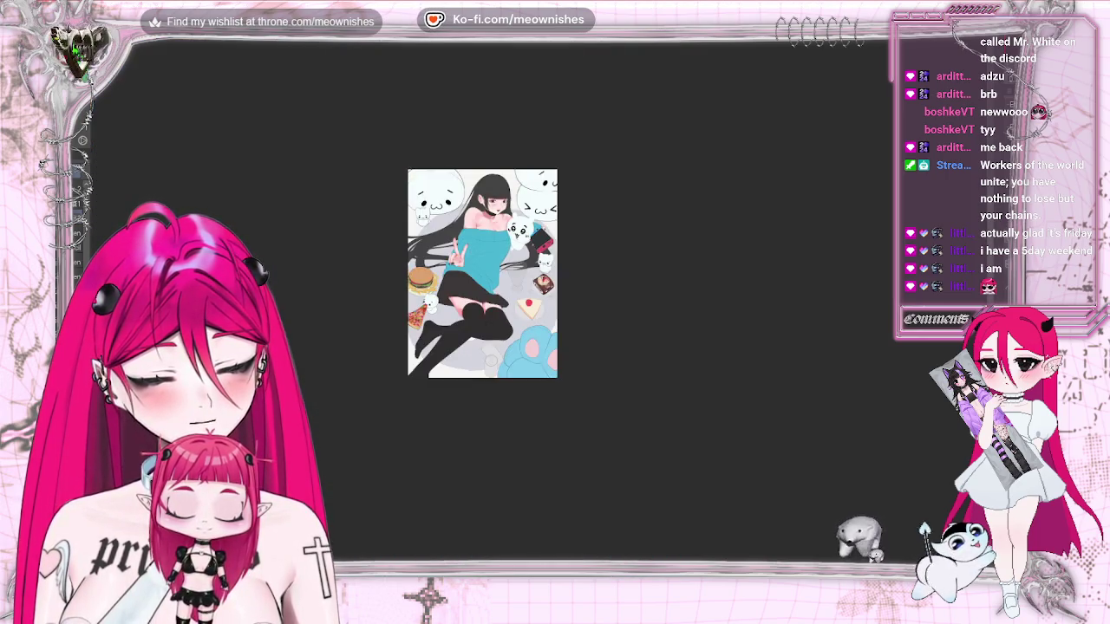
scroll(543, 305, up, 2)
scroll(543, 305, up, 2)
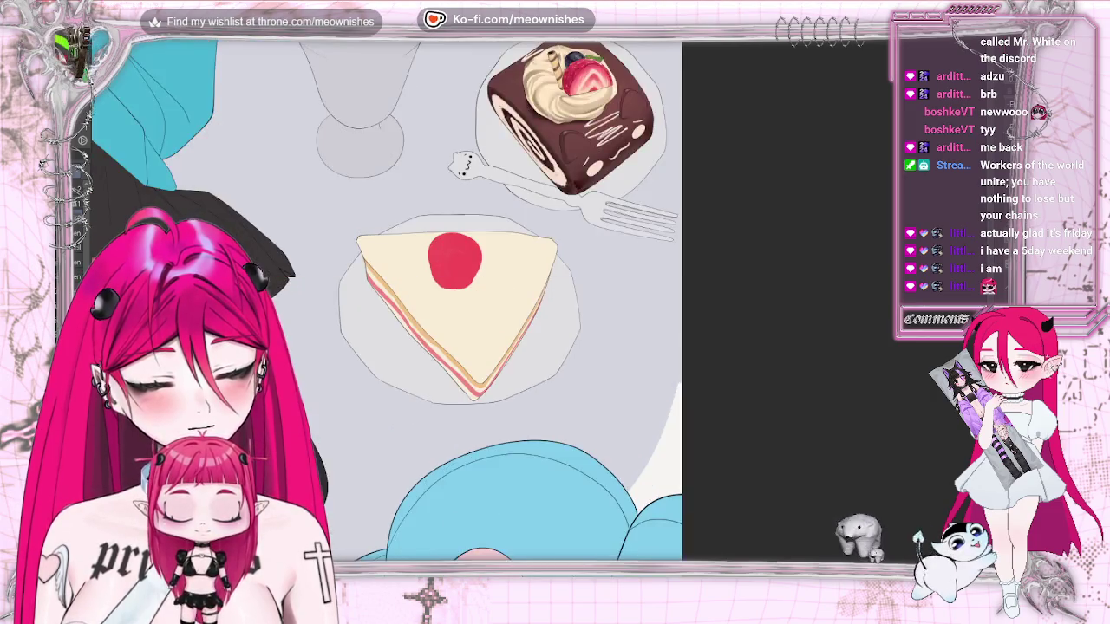
scroll(542, 305, up, 1)
scroll(407, 300, up, 3)
scroll(407, 300, up, 1)
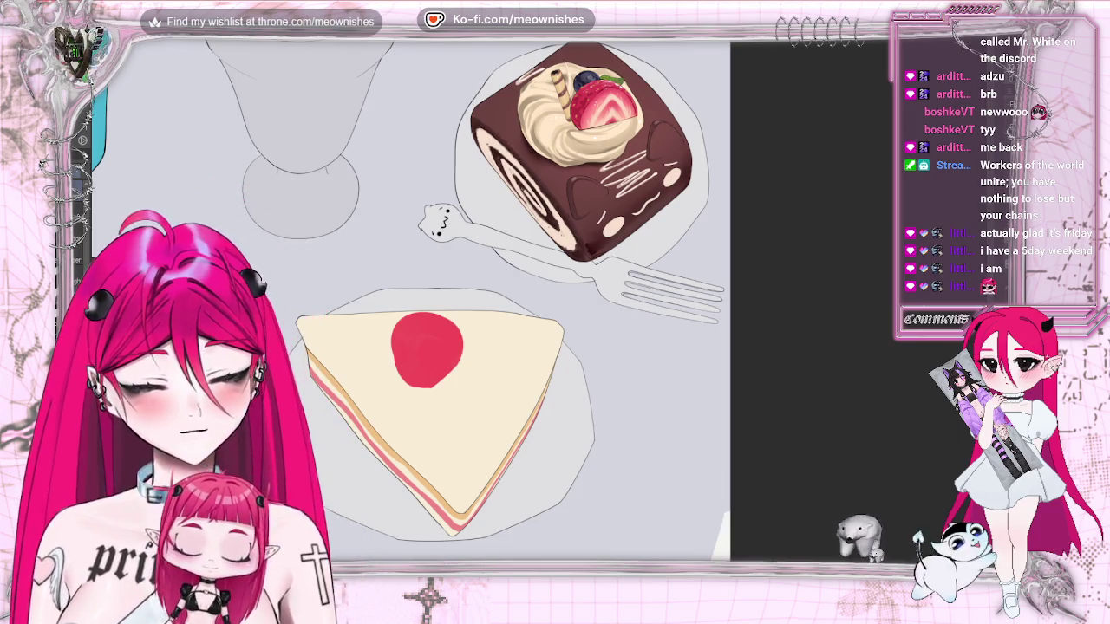
Enlarge and reposition the red strawberry shape with a free transform
key(ctrl+t)
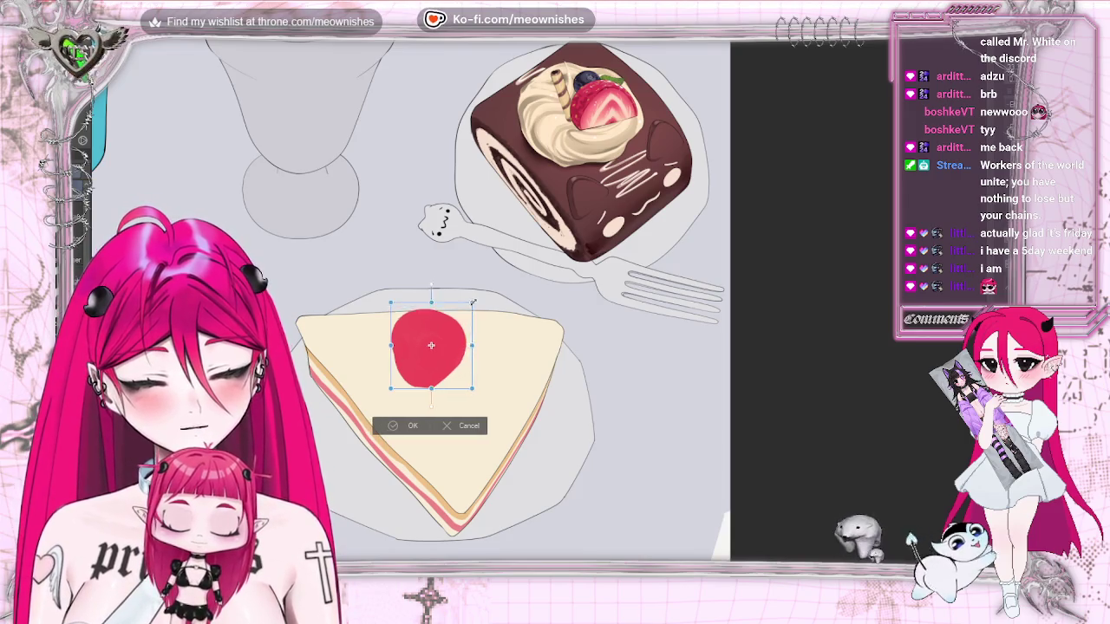
mouse_move(446, 343)
mouse_down()
mouse_move(459, 333)
mouse_move(453, 340)
mouse_up()
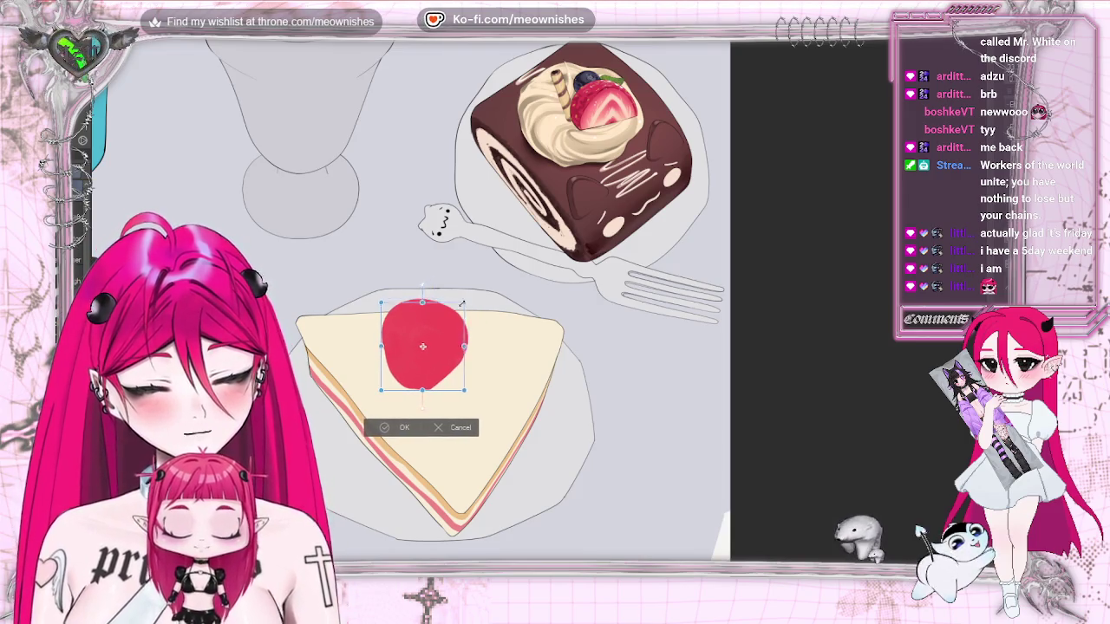
key(Return)
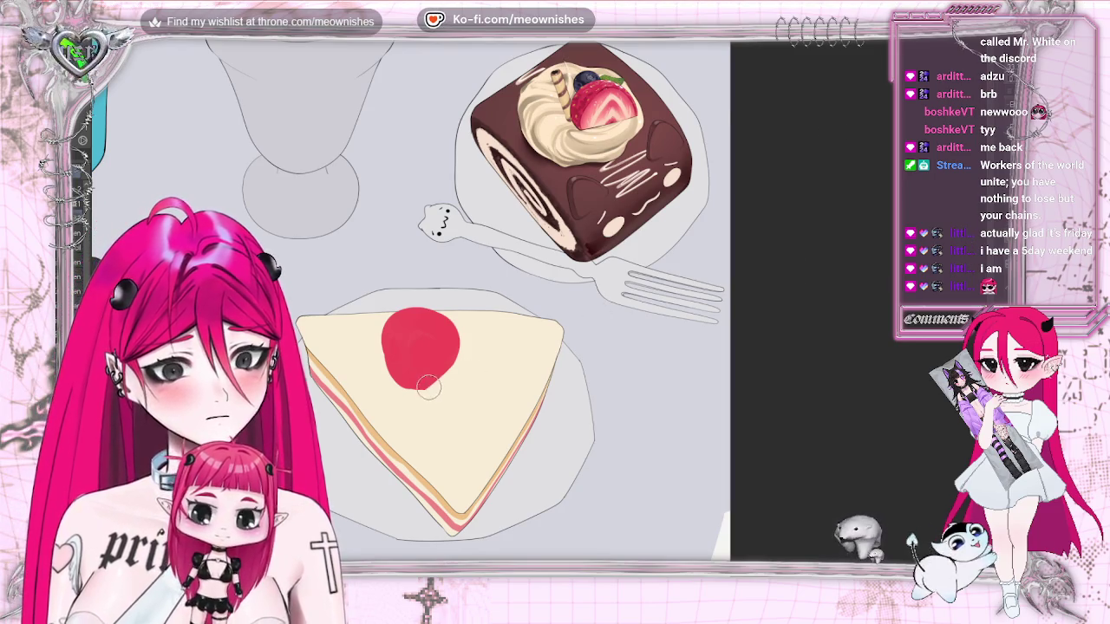
Paint a green kiwi shape below the strawberry and fill out its edges
drag(420, 397, 459, 383)
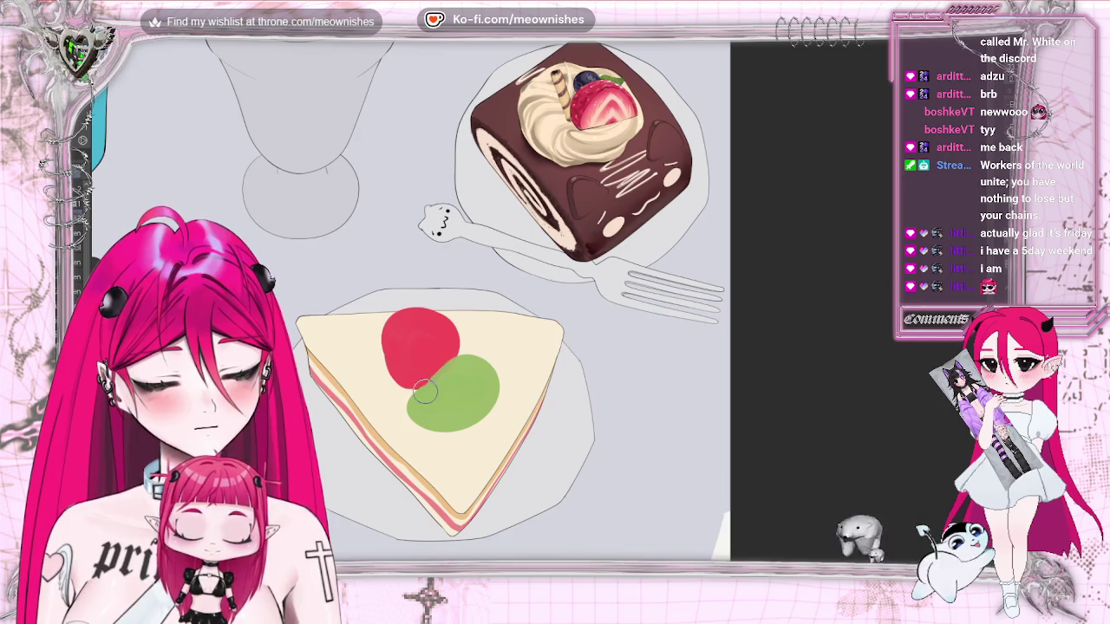
drag(425, 391, 418, 417)
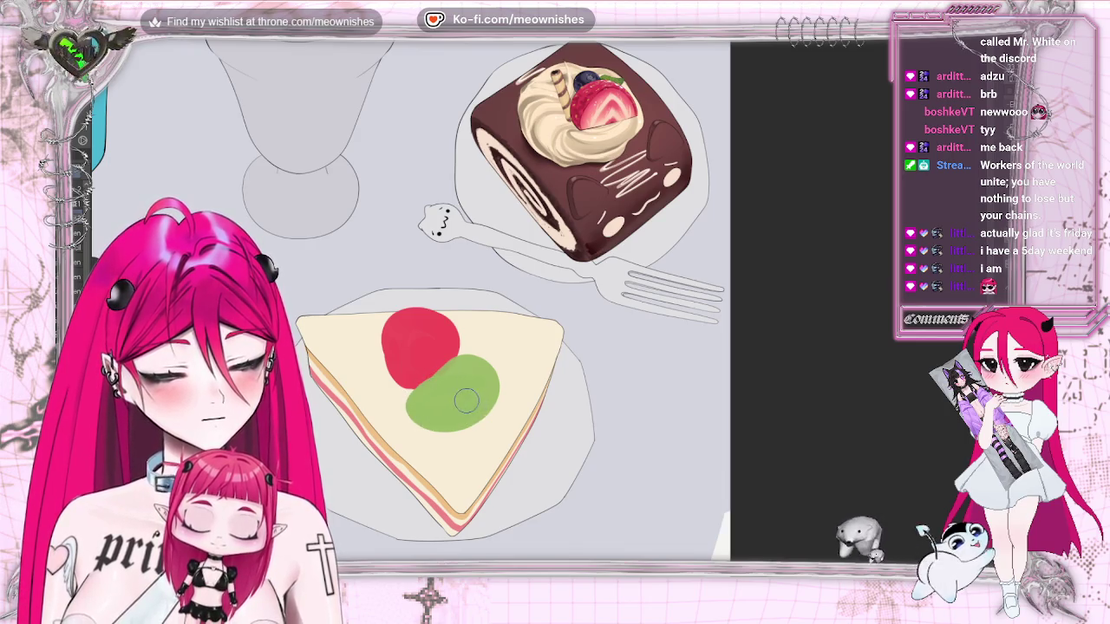
drag(423, 363, 438, 386)
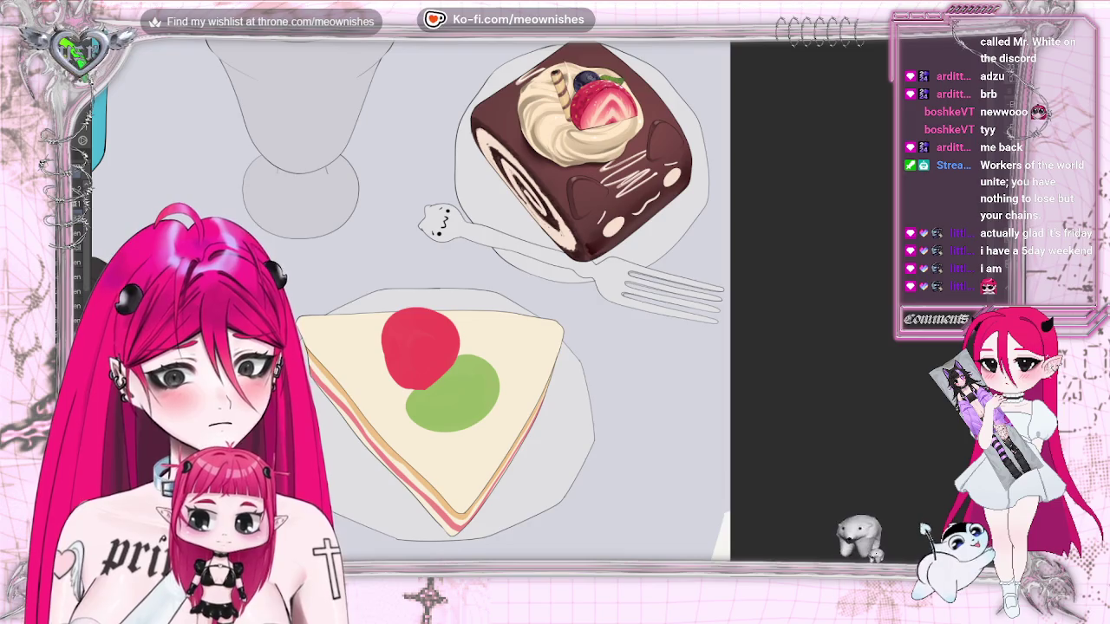
scroll(408, 299, down, 5)
scroll(407, 299, up, 5)
Move the kiwi up and right, rotate it upright, and narrow its shape
key(ctrl+t)
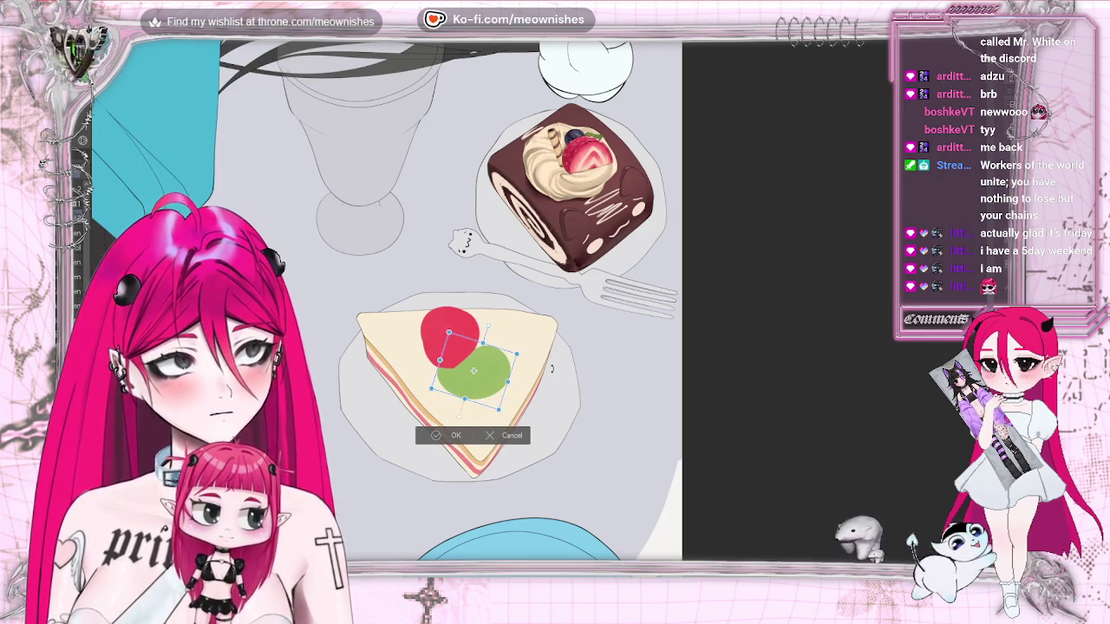
drag(474, 371, 507, 330)
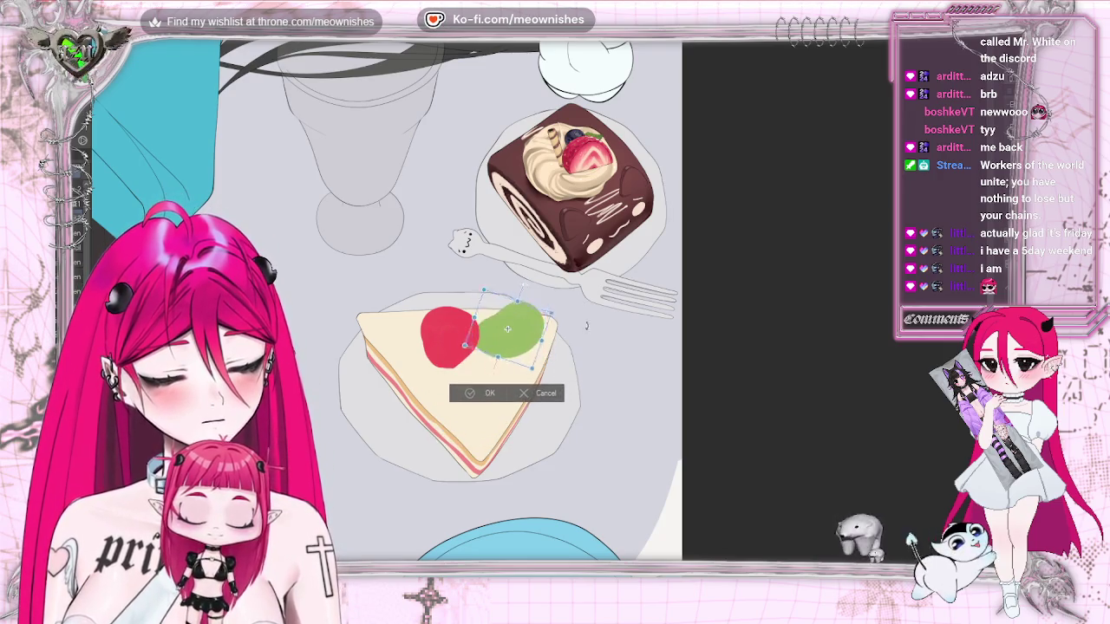
drag(586, 326, 555, 358)
drag(507, 329, 503, 336)
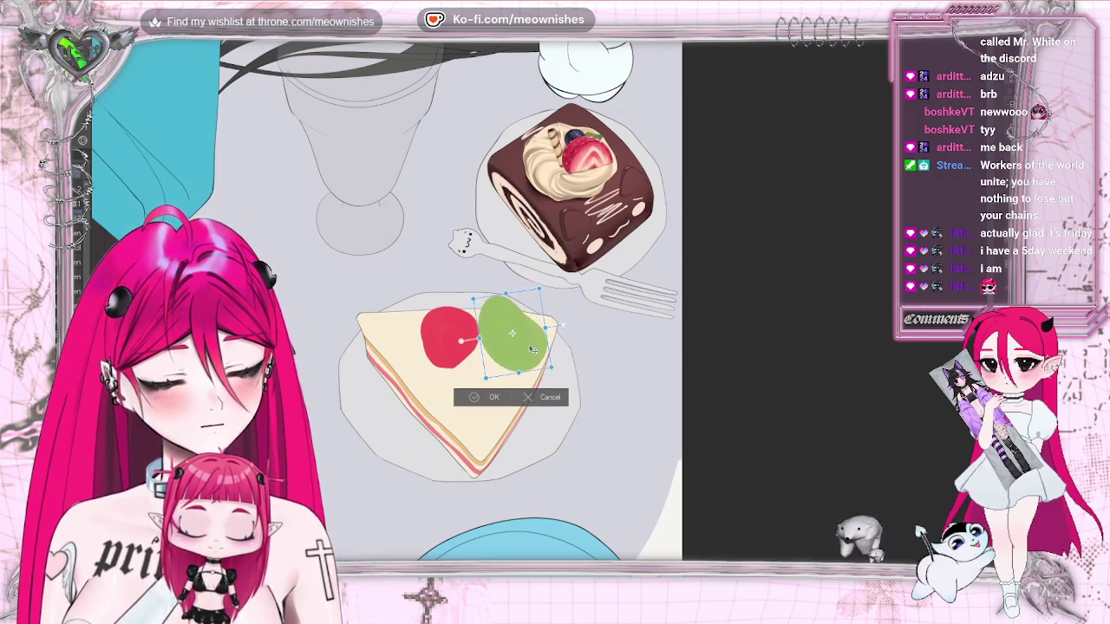
click(493, 211)
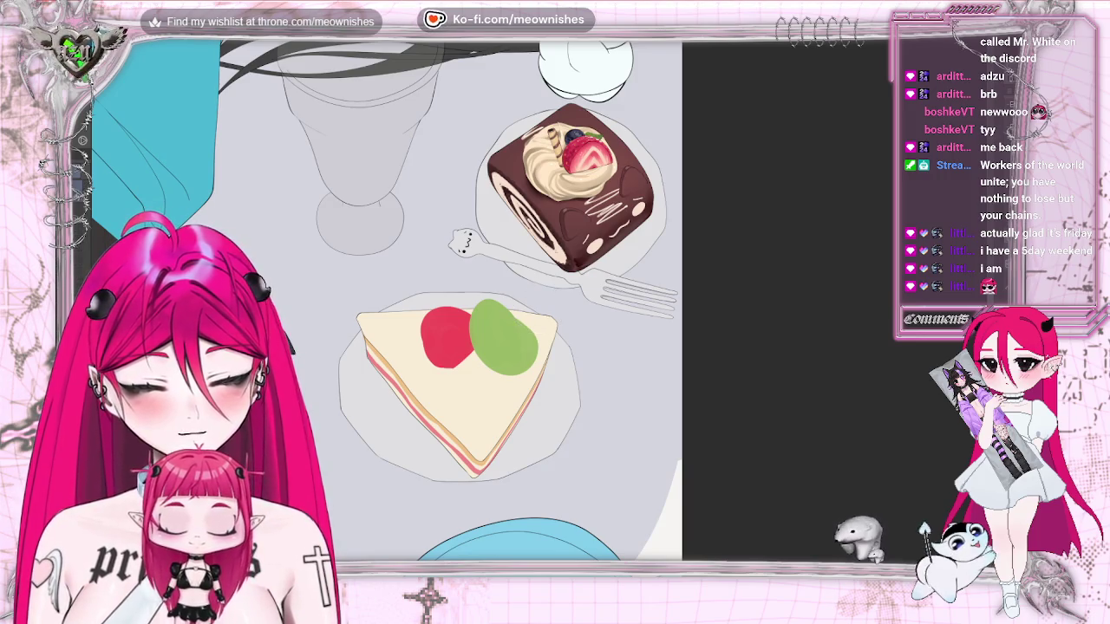
mouse_move(538, 304)
mouse_down()
mouse_move(455, 386)
mouse_move(533, 403)
mouse_up()
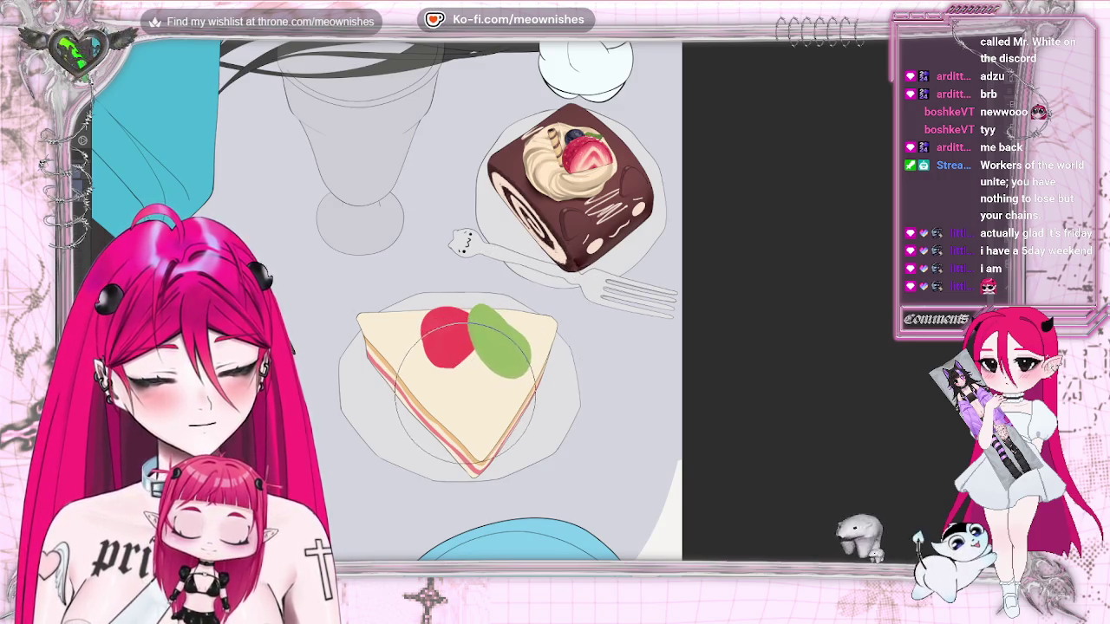
Shrink the Liquify brush and paint a dark blueberry below the fruit
key(bracketleft)
key(bracketleft)
key(bracketleft)
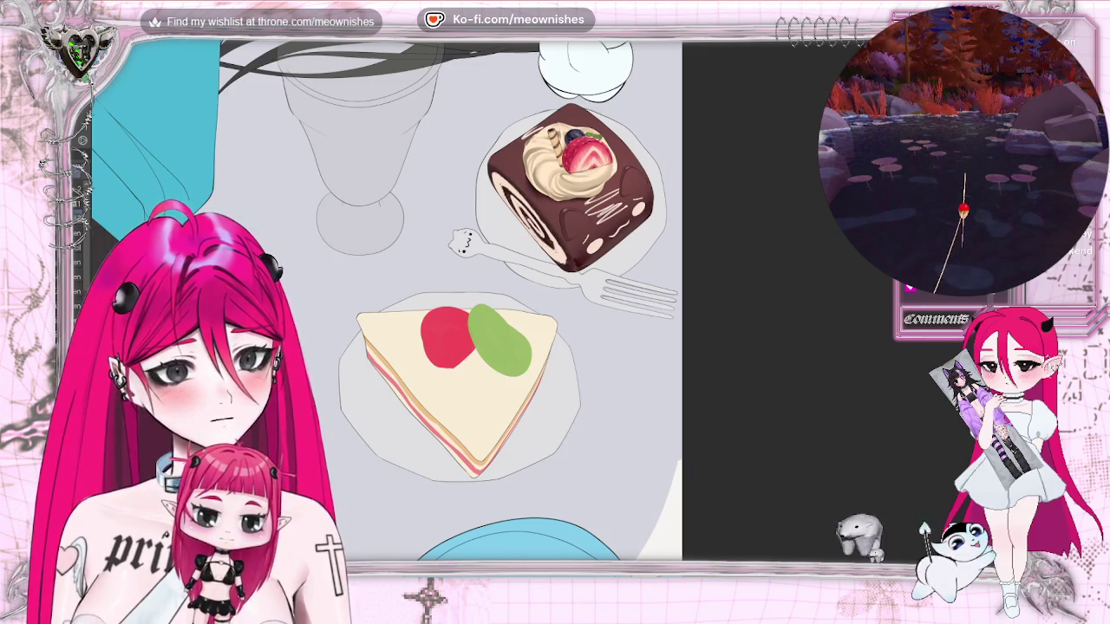
drag(468, 364, 479, 375)
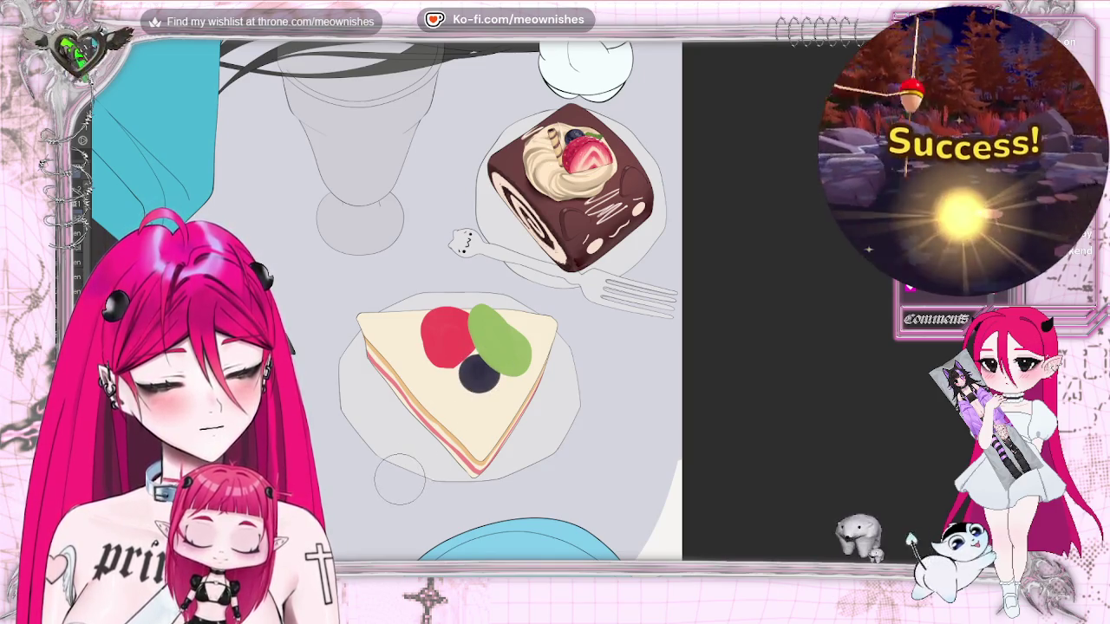
scroll(400, 477, down, 3)
scroll(400, 478, down, 2)
scroll(485, 312, up, 3)
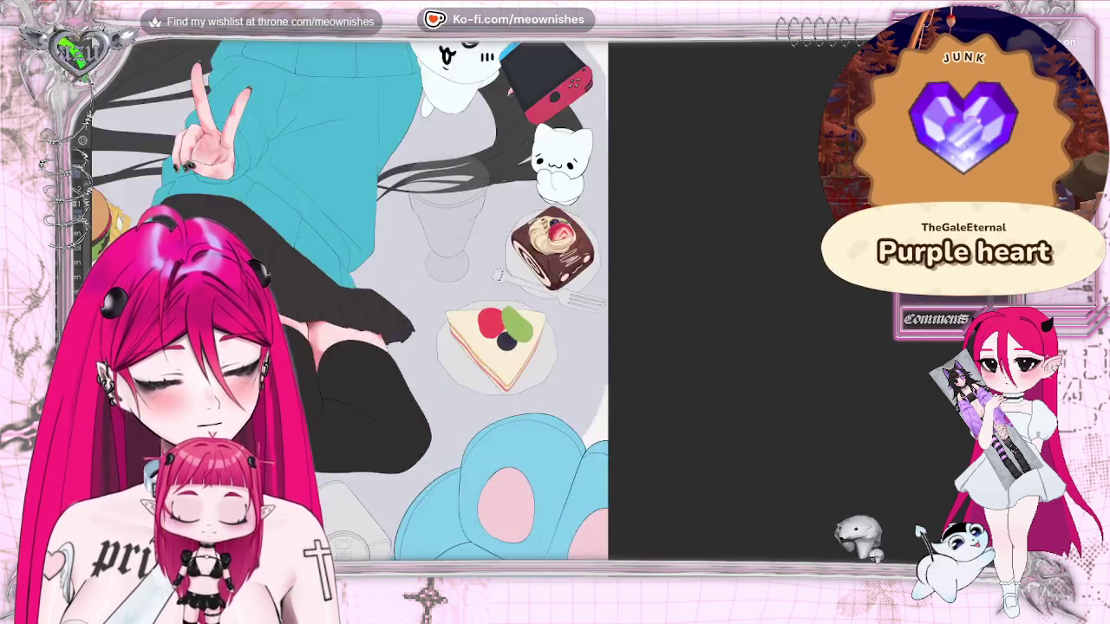
scroll(486, 312, up, 2)
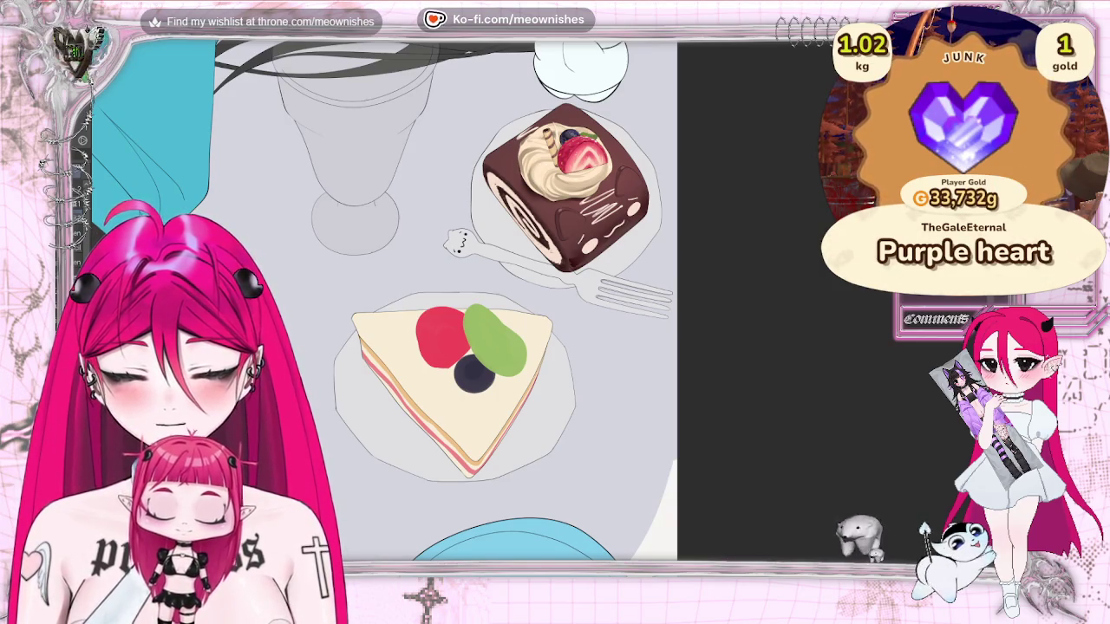
Add an orange fruit piece at left, undo a stray orange dab, and dot two more blueberries
mouse_move(407, 360)
mouse_down()
mouse_move(403, 329)
mouse_move(406, 345)
mouse_up()
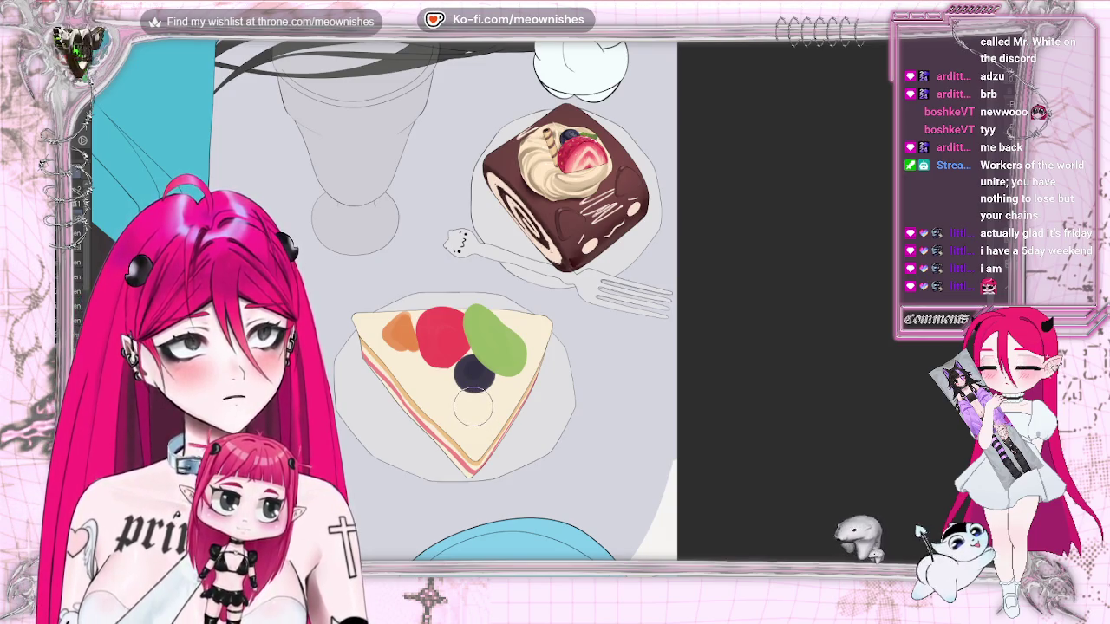
click(473, 405)
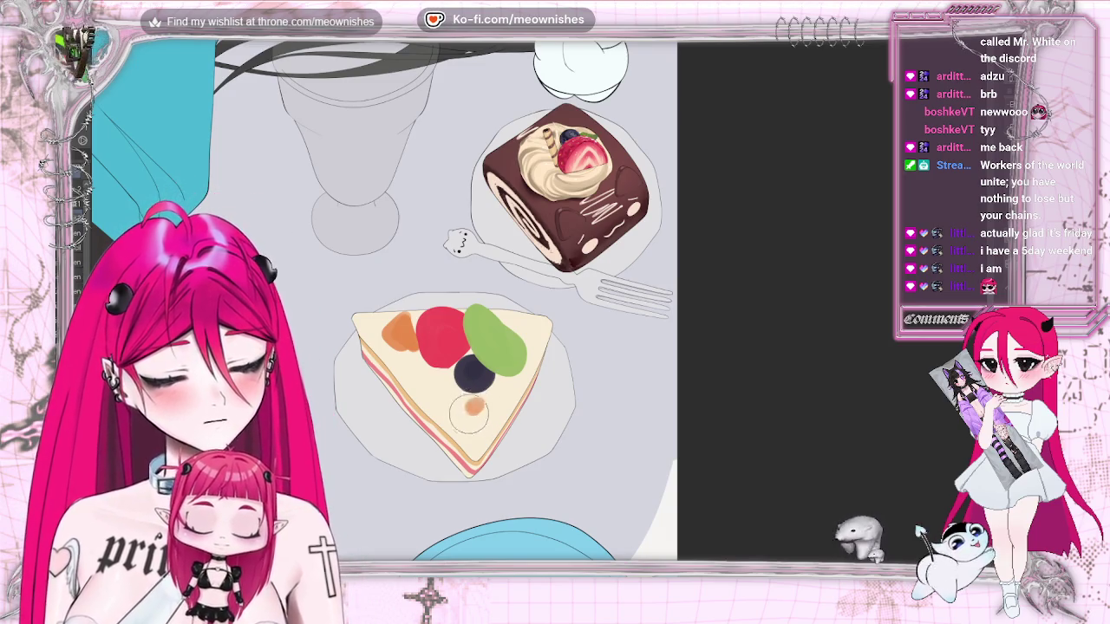
drag(468, 414, 481, 420)
scroll(535, 295, down, 5)
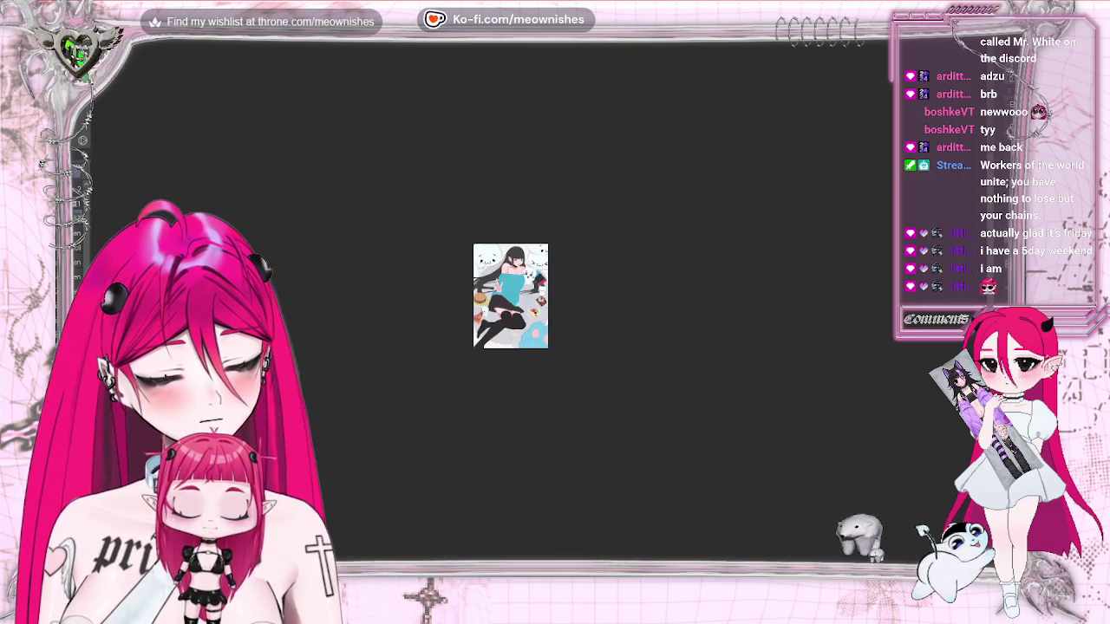
scroll(535, 294, up, 6)
key(ctrl+z)
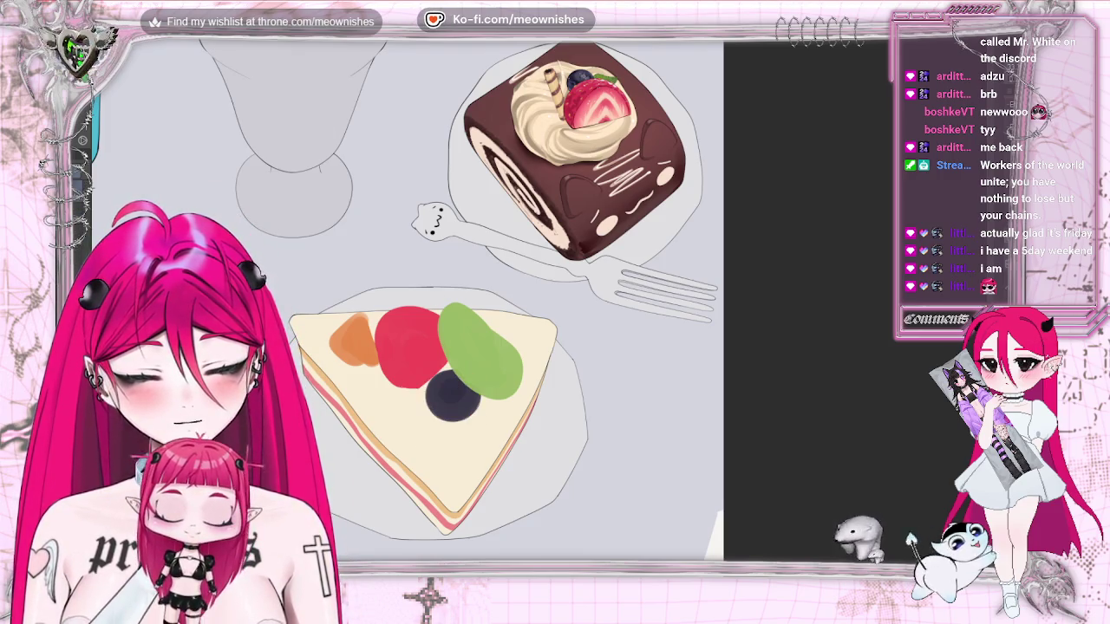
drag(492, 416, 495, 425)
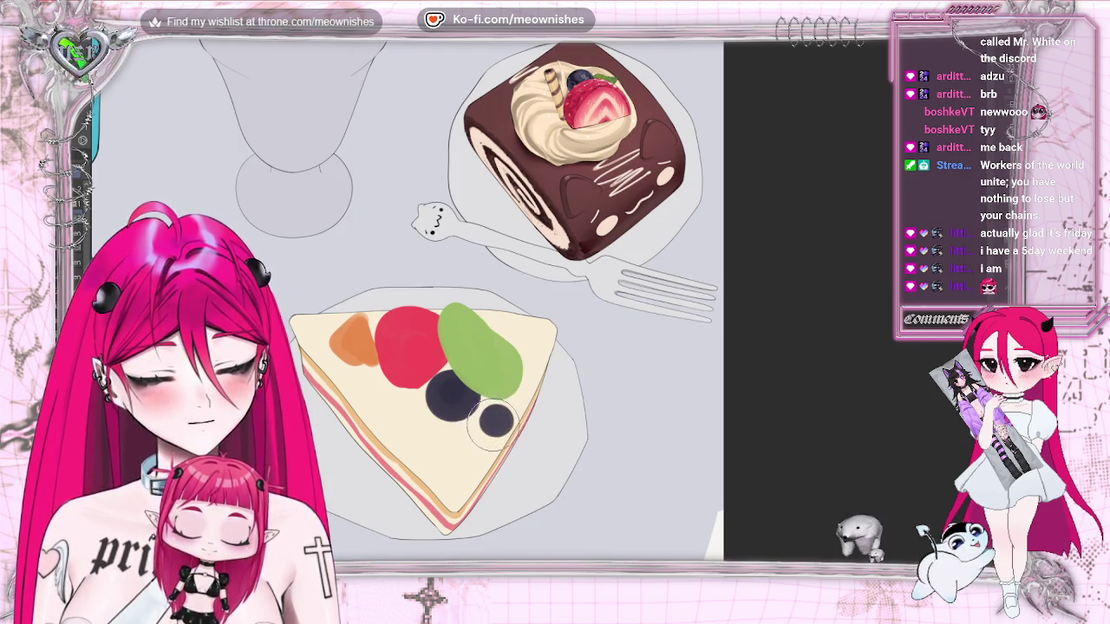
click(501, 332)
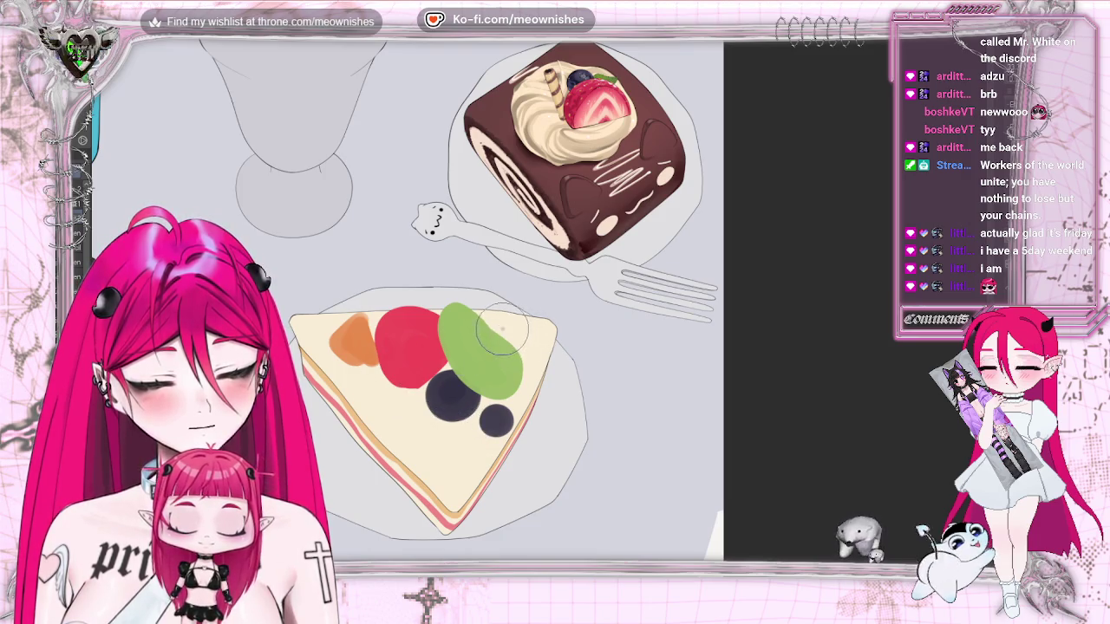
Enlarge and darken the blueberry peeking behind the kiwi's upper edge
drag(498, 333, 510, 337)
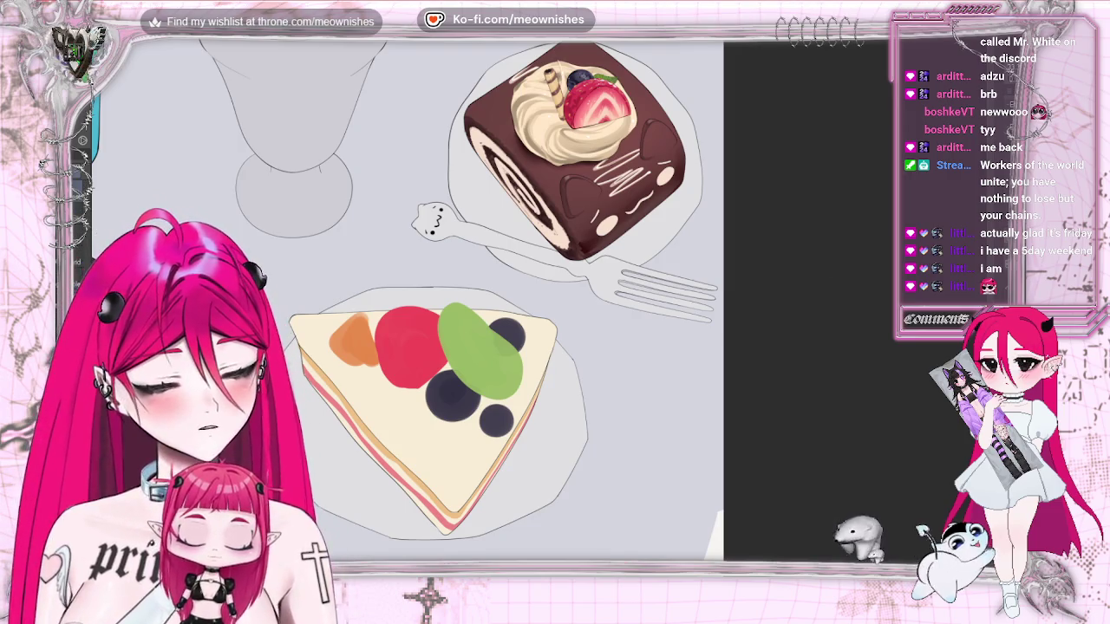
Undo the blueberries, kiwi and orange fruit so only the red strawberry remains, then zoom in
key(ctrl+z)
key(ctrl+z)
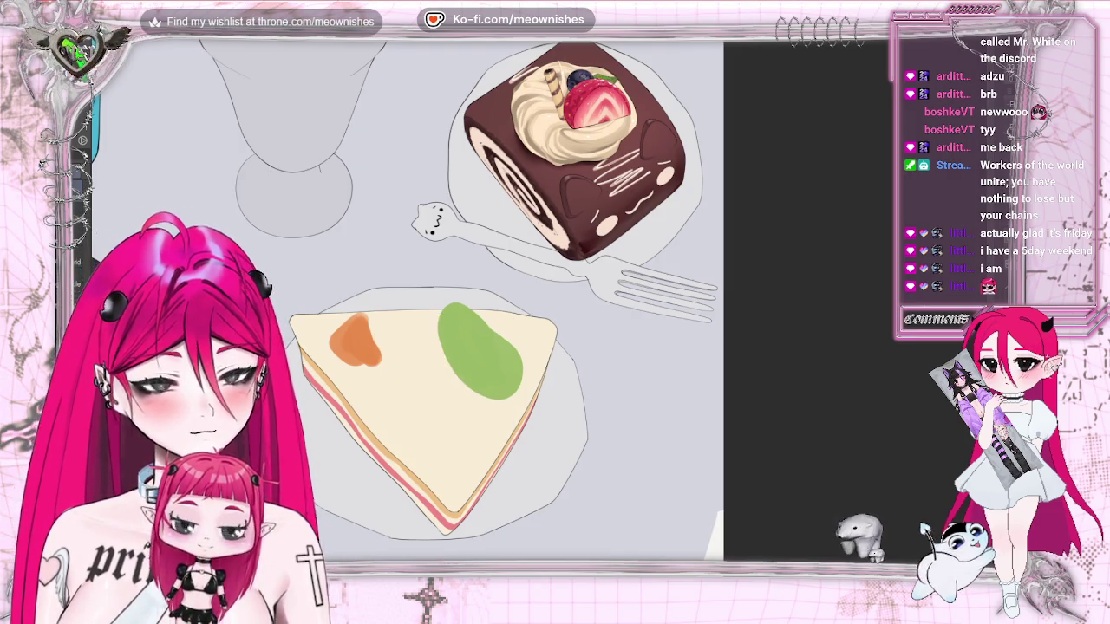
key(ctrl+shift+z)
key(ctrl+shift+z)
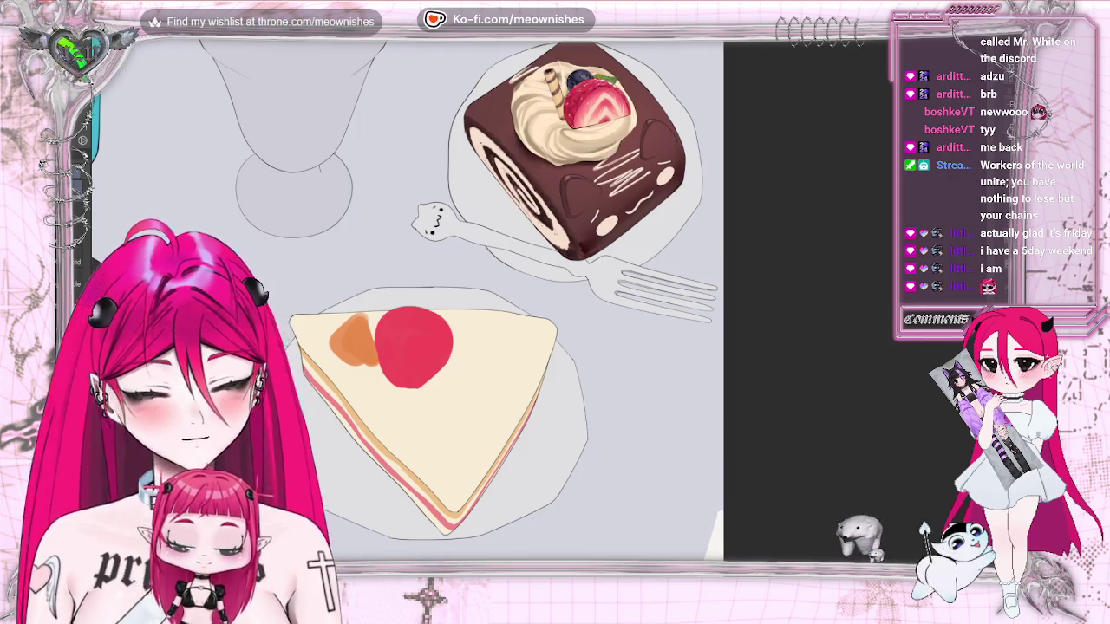
key(ctrl+z)
key(ctrl+shift+z)
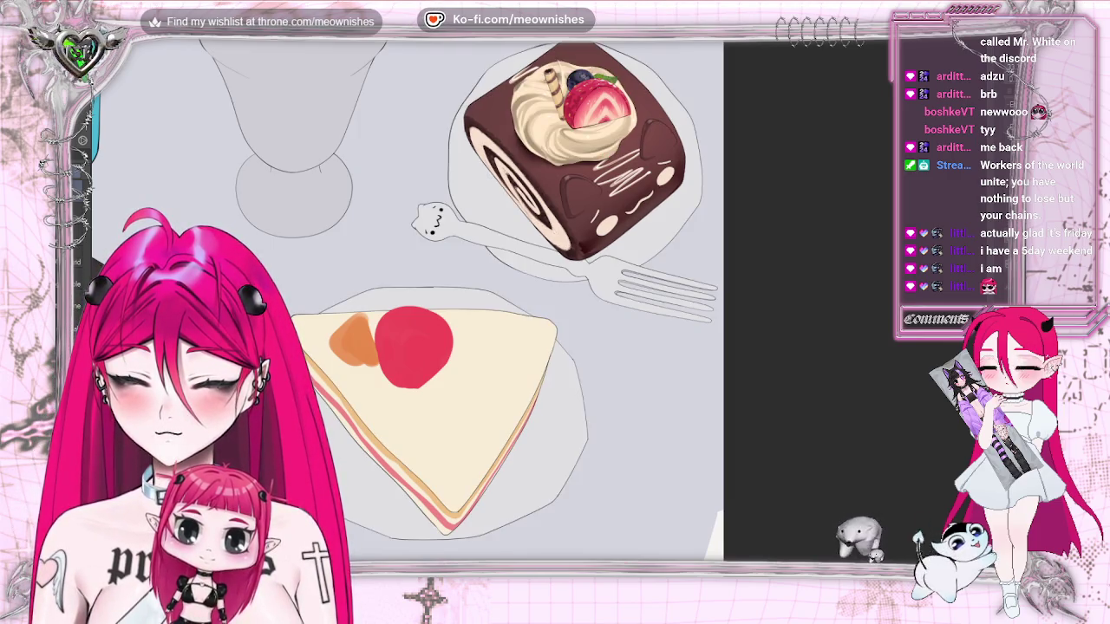
key(ctrl+z)
key(ctrl+shift+z)
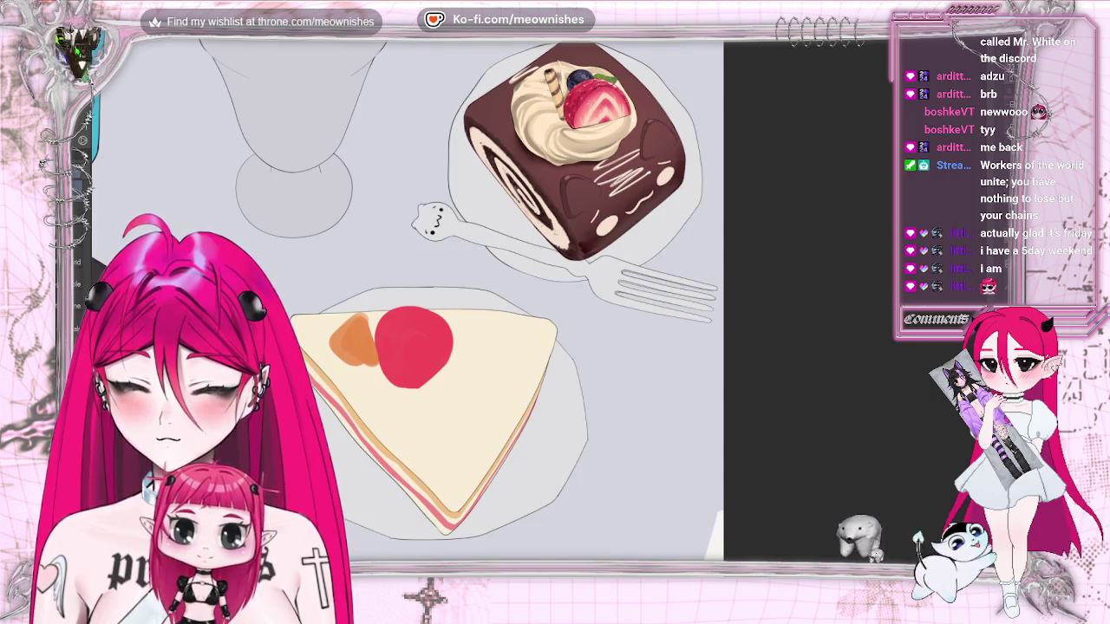
key(ctrl+shift+z)
key(ctrl+z)
key(ctrl+z)
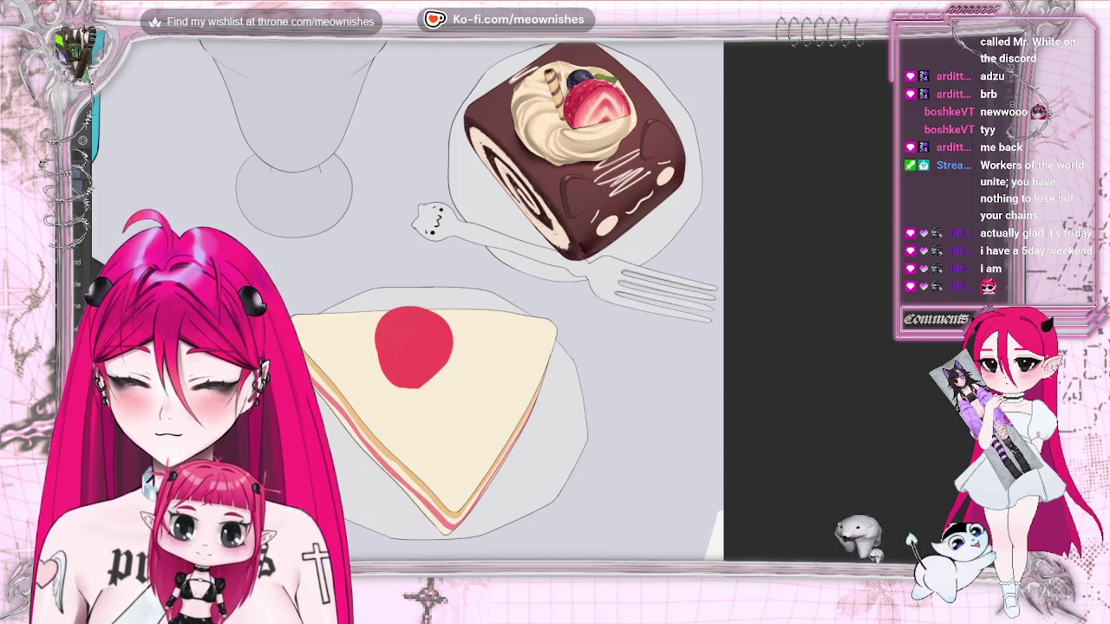
key(ctrl+z)
key(ctrl+shift+z)
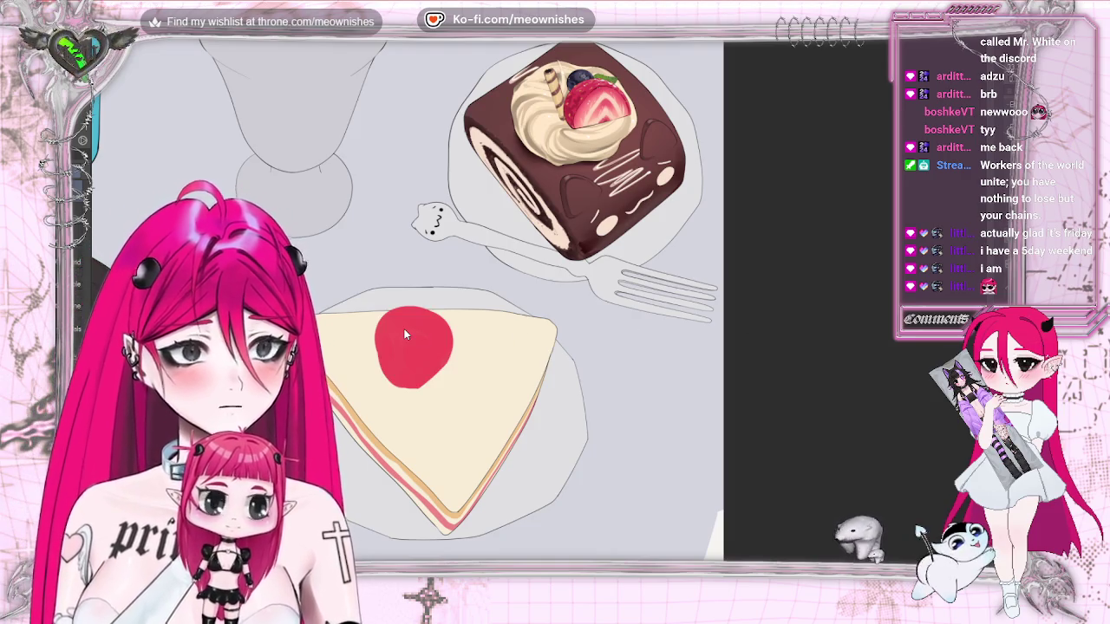
key(ctrl+plus)
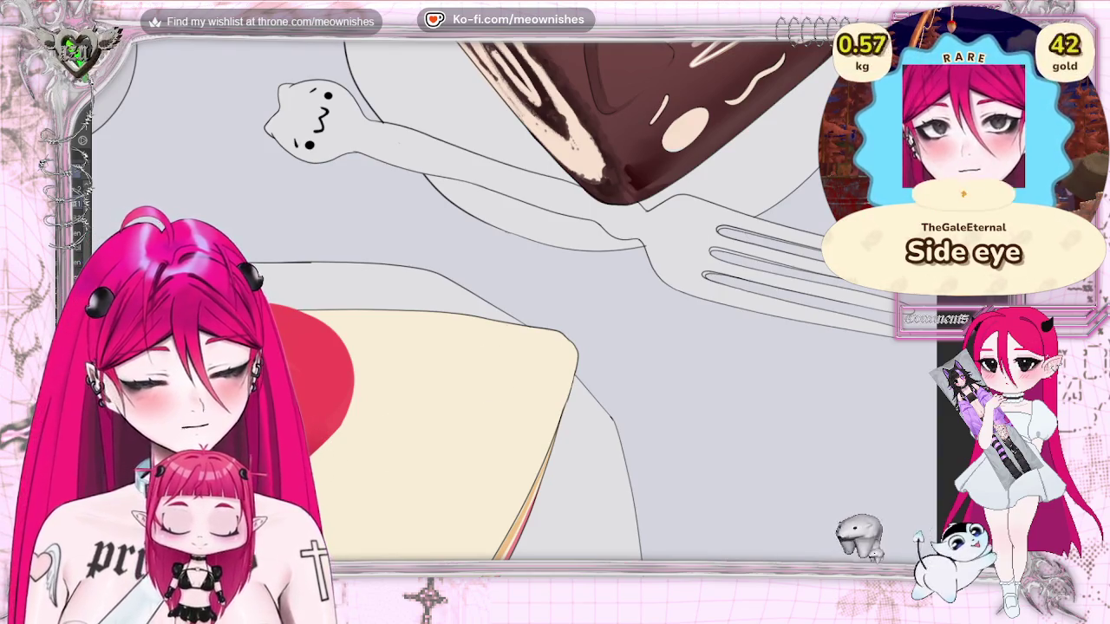
scroll(589, 299, up, 5)
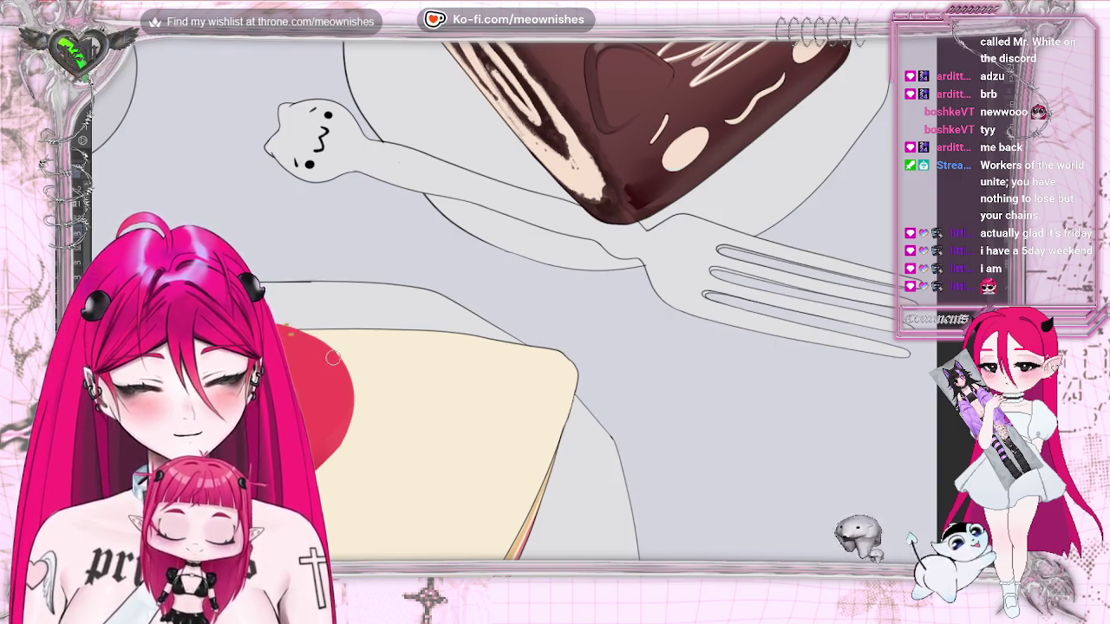
Dot small orange seed speckles across the red strawberry
drag(311, 382, 338, 366)
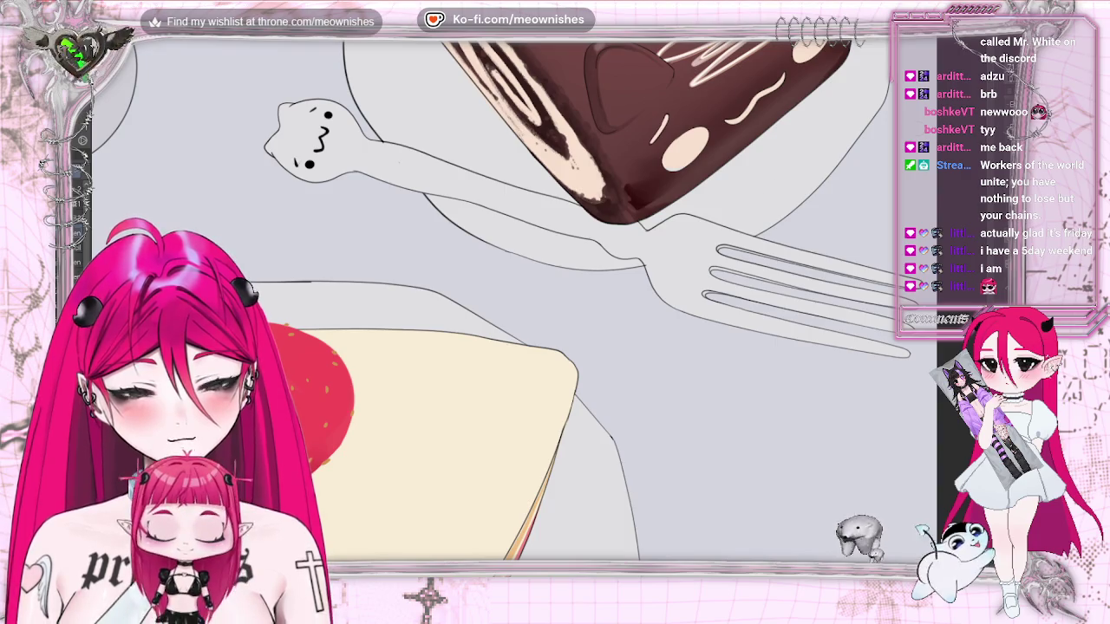
scroll(486, 294, down, 3)
Draw a green stem and calyx leaves on the strawberry, then fit the whole illustration in view
scroll(486, 295, down, 2)
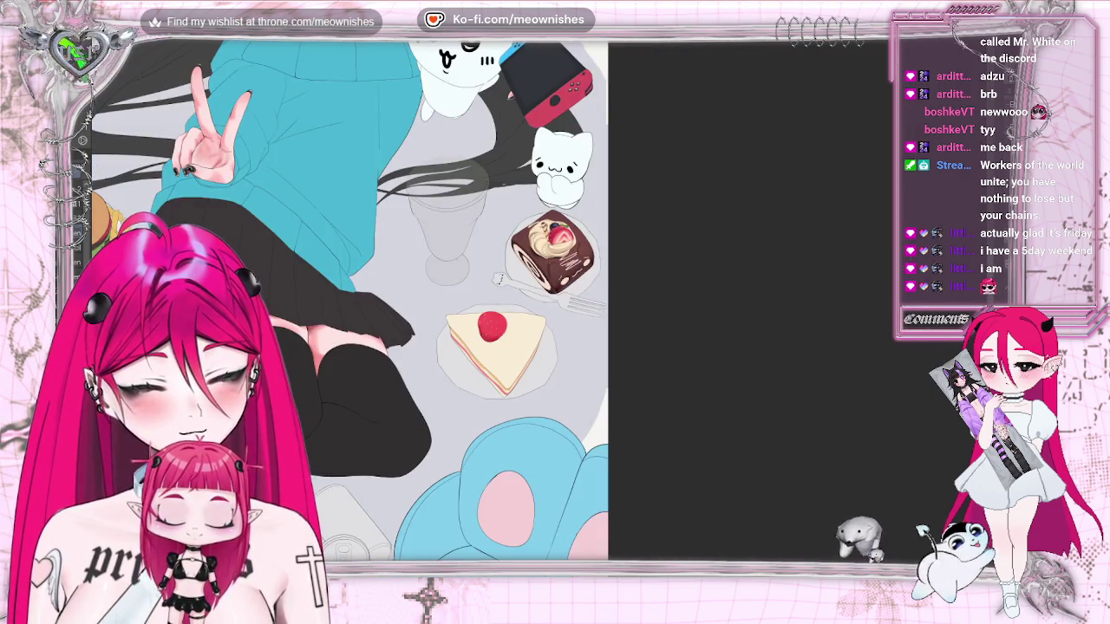
scroll(544, 304, up, 2)
scroll(543, 305, up, 1)
scroll(543, 304, up, 1)
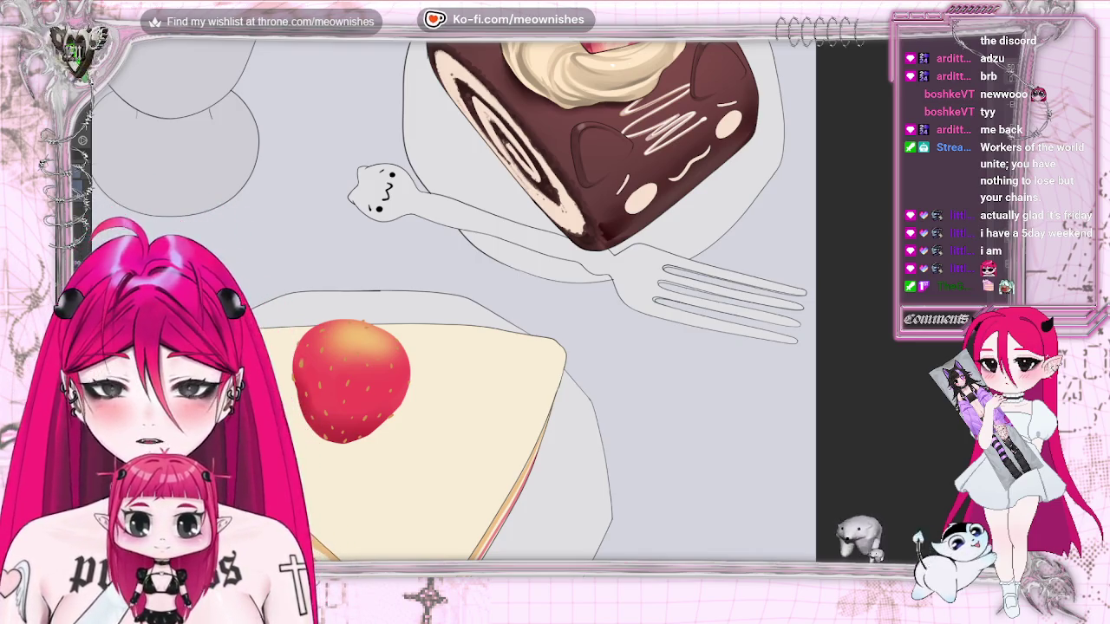
drag(353, 332, 338, 313)
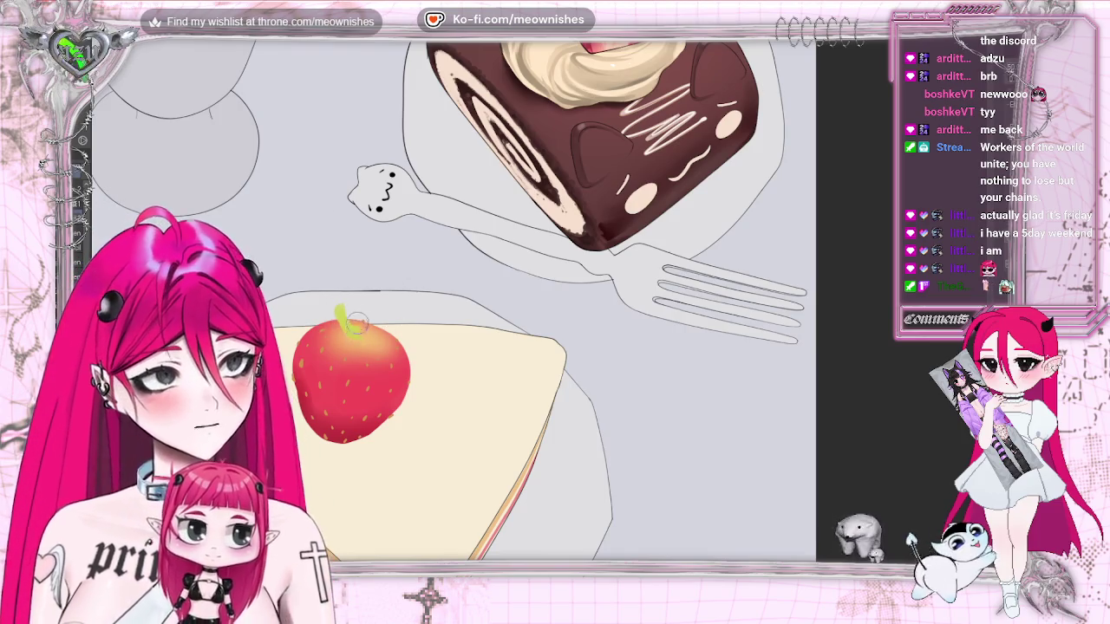
drag(347, 340, 371, 336)
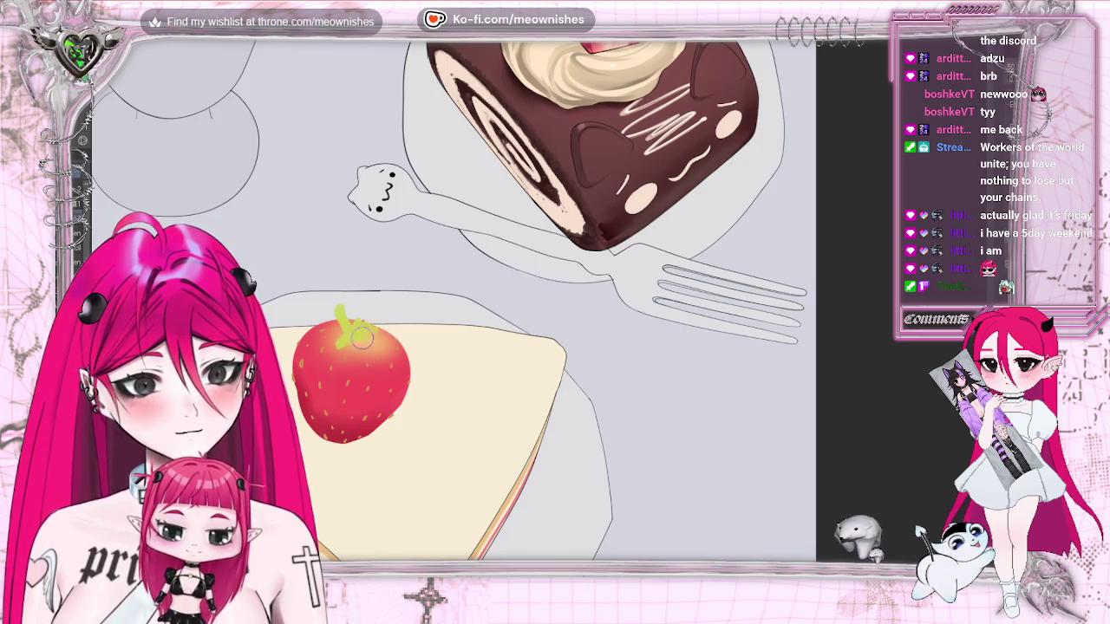
key(ctrl+0)
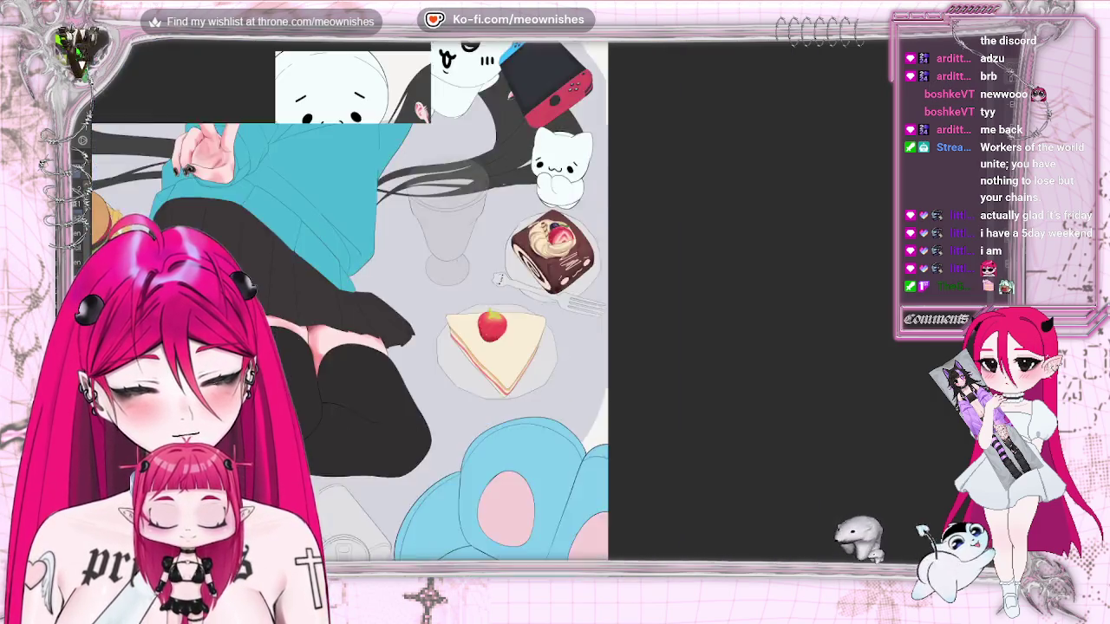
scroll(536, 305, up, 2)
scroll(536, 305, up, 2)
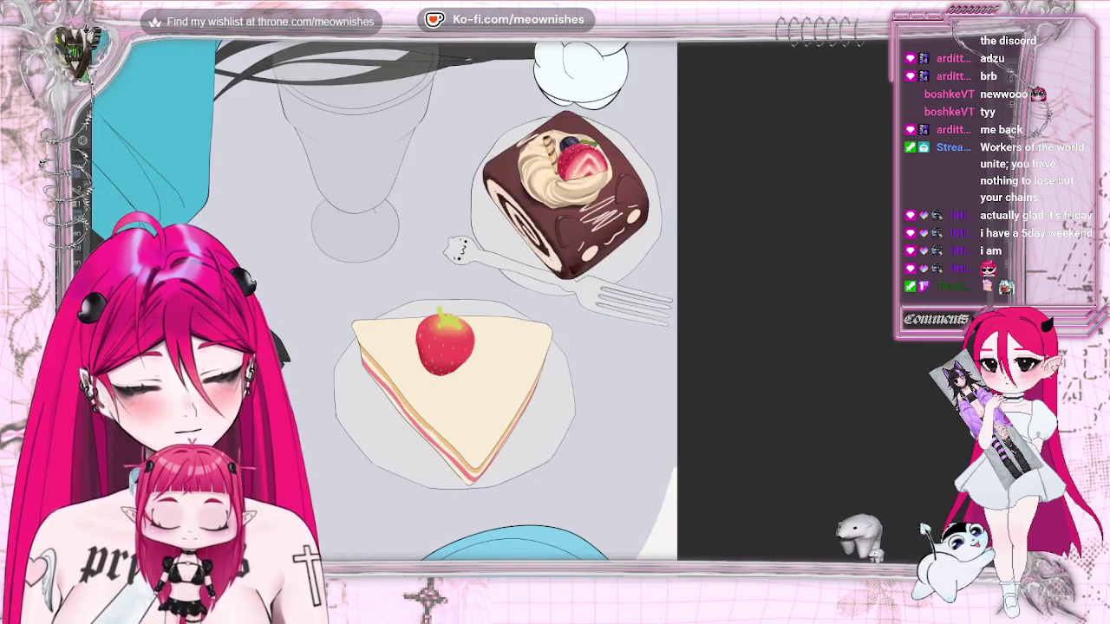
scroll(536, 305, up, 1)
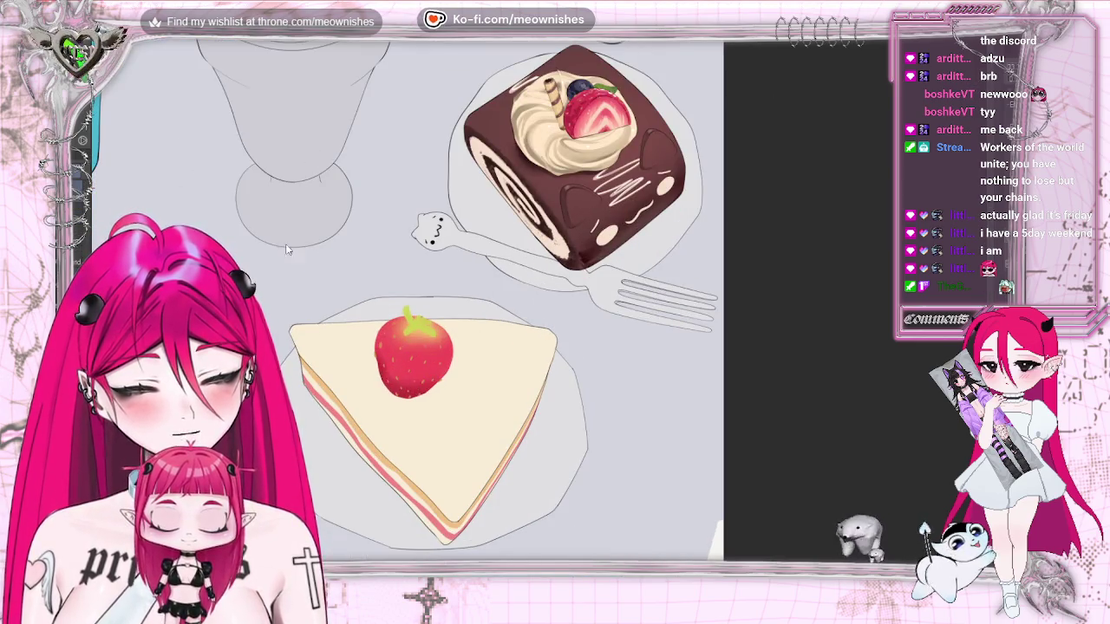
key(ctrl+z)
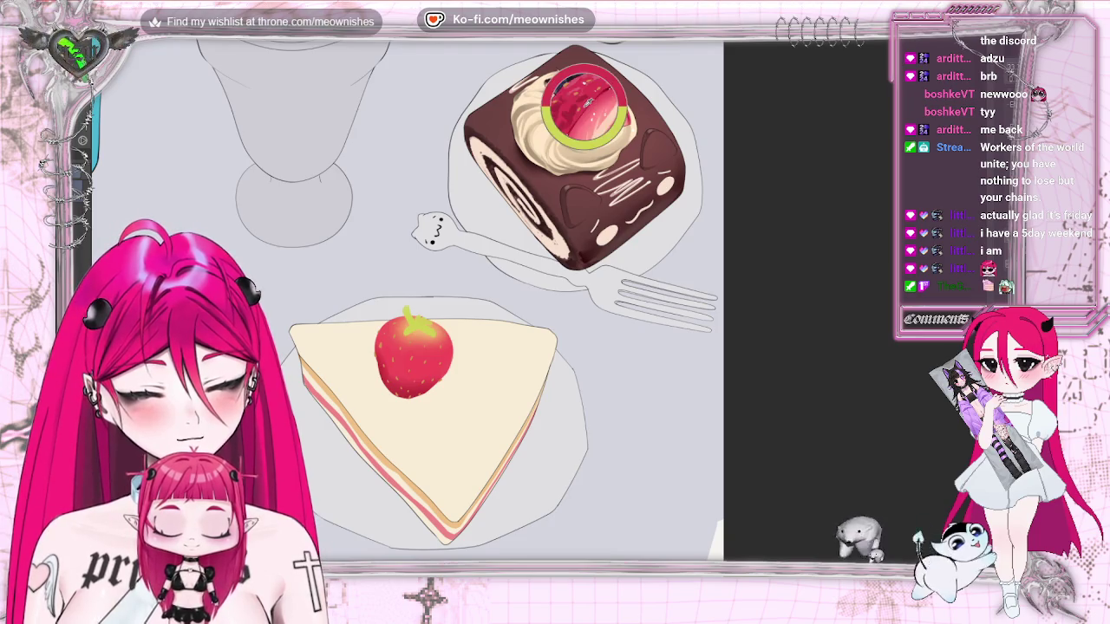
key(ctrl+y)
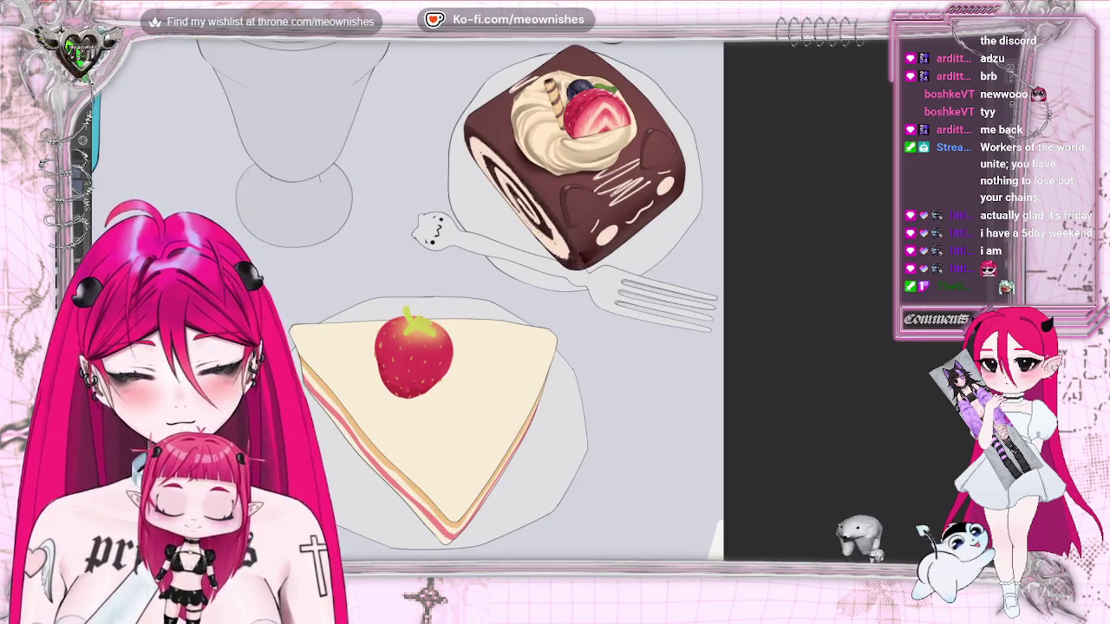
Apply Hue/Saturation/Luminosity to the strawberry with hue 7 and saturation 43
key(alt+e)
key(Return)
drag(643, 468, 681, 468)
click(653, 435)
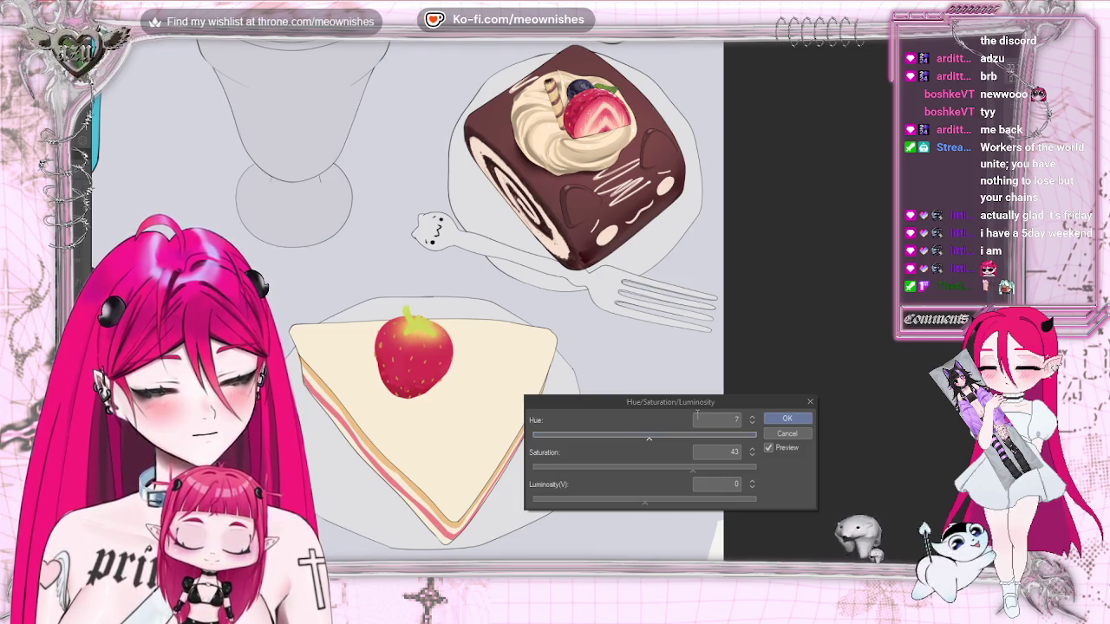
click(786, 418)
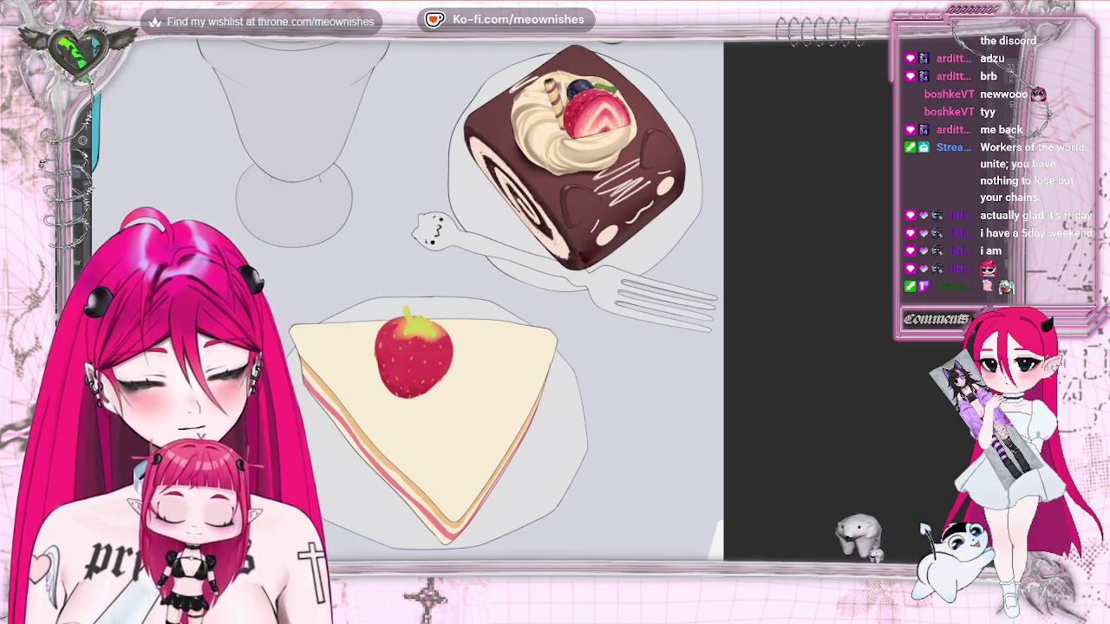
key(ctrl+Tab)
key(ctrl+Tab)
Repaint the strawberry's calyx as detailed leaves with light and dark green shading
scroll(408, 299, up, 2)
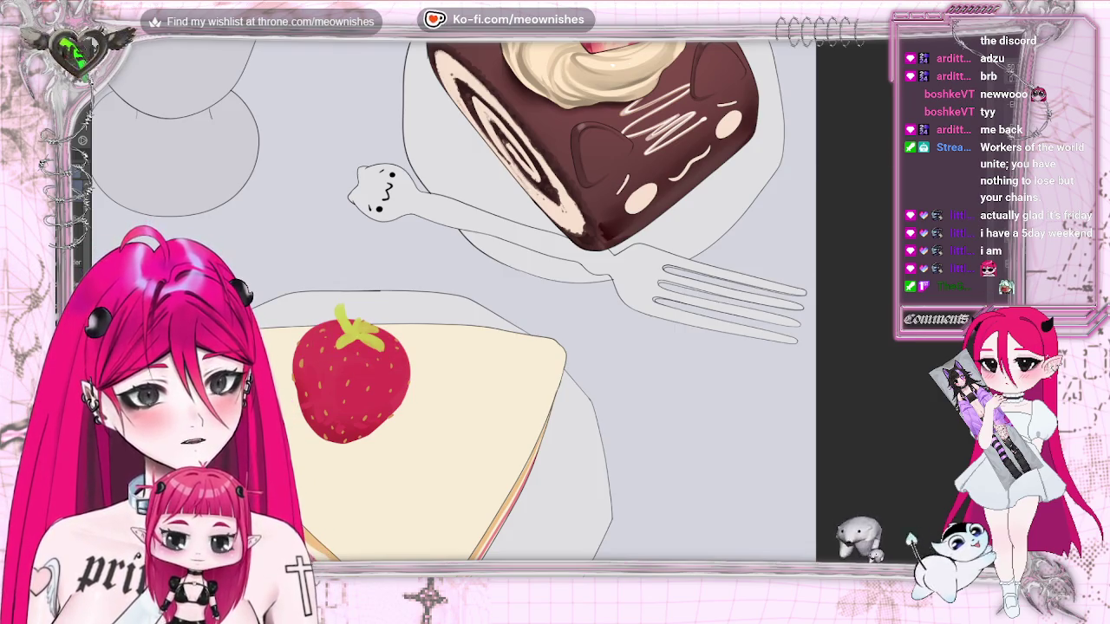
key(ctrl+z)
key(ctrl+y)
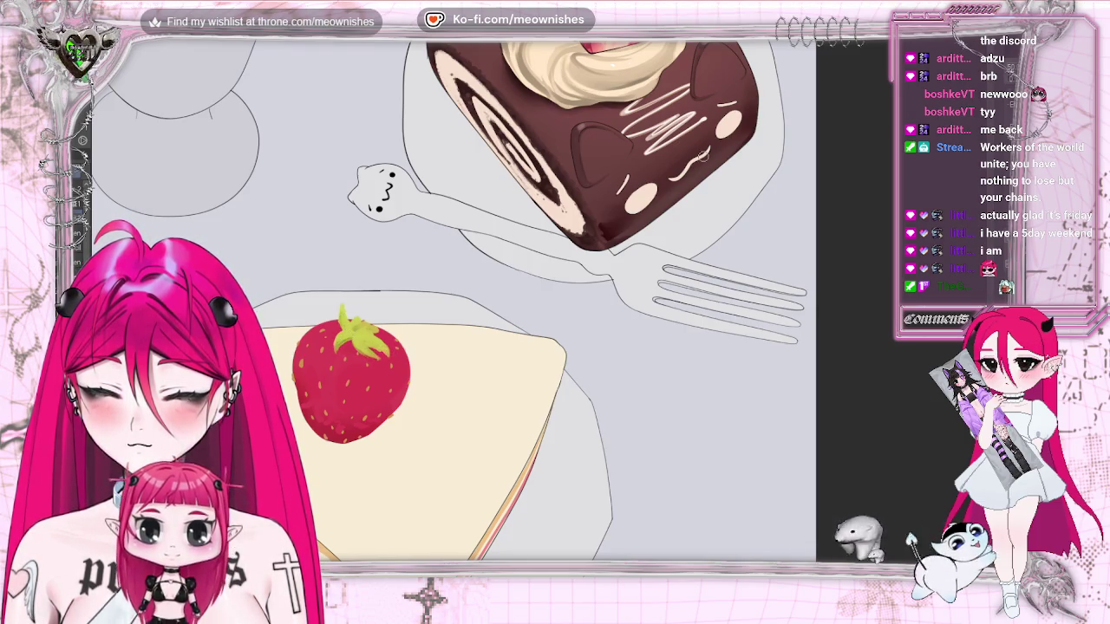
scroll(862, 199, down, 5)
scroll(862, 199, up, 6)
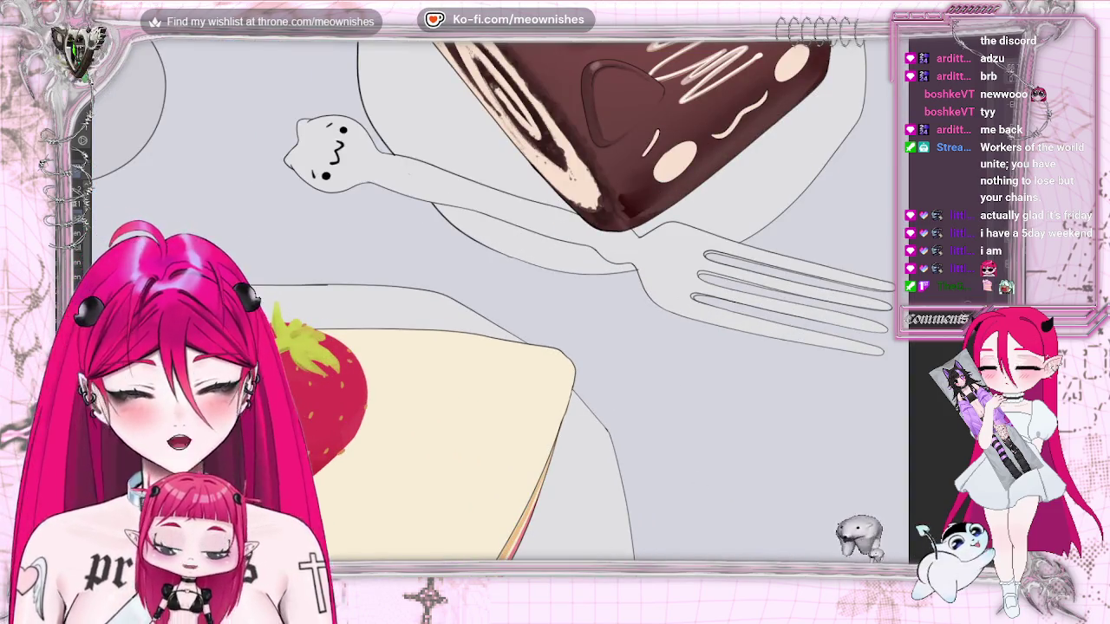
scroll(572, 303, up, 5)
scroll(572, 303, down, 6)
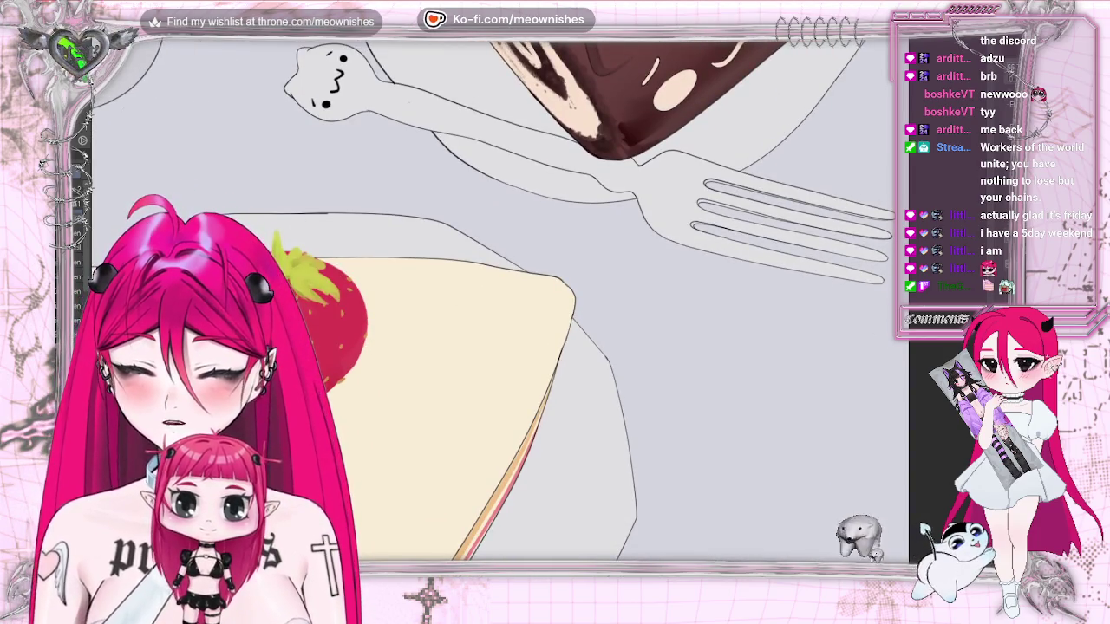
scroll(572, 304, up, 2)
scroll(572, 304, up, 3)
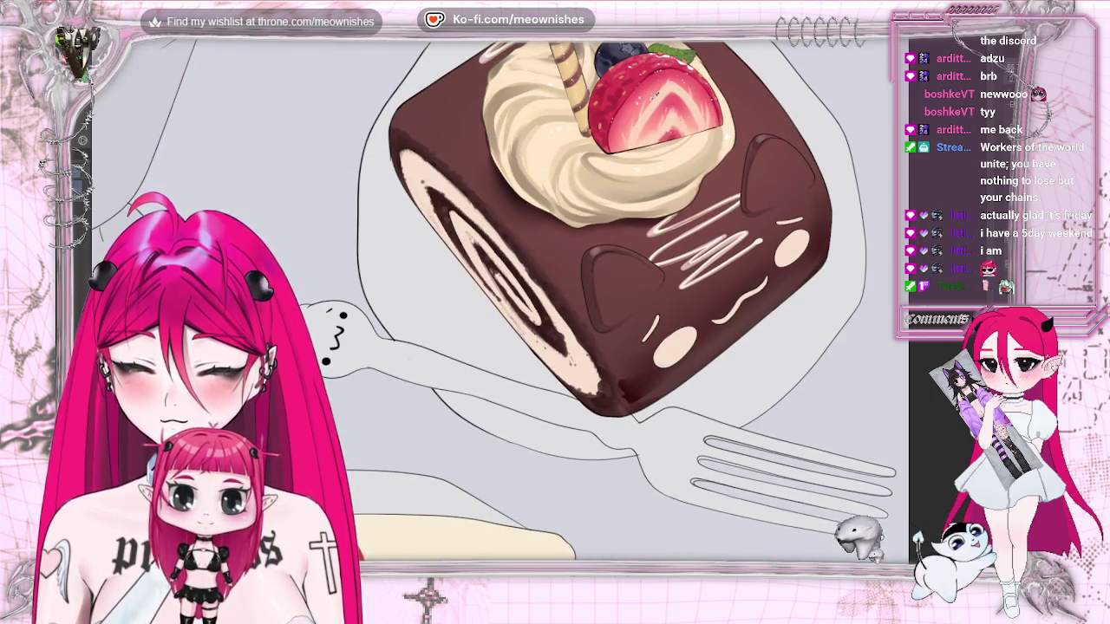
scroll(572, 304, down, 3)
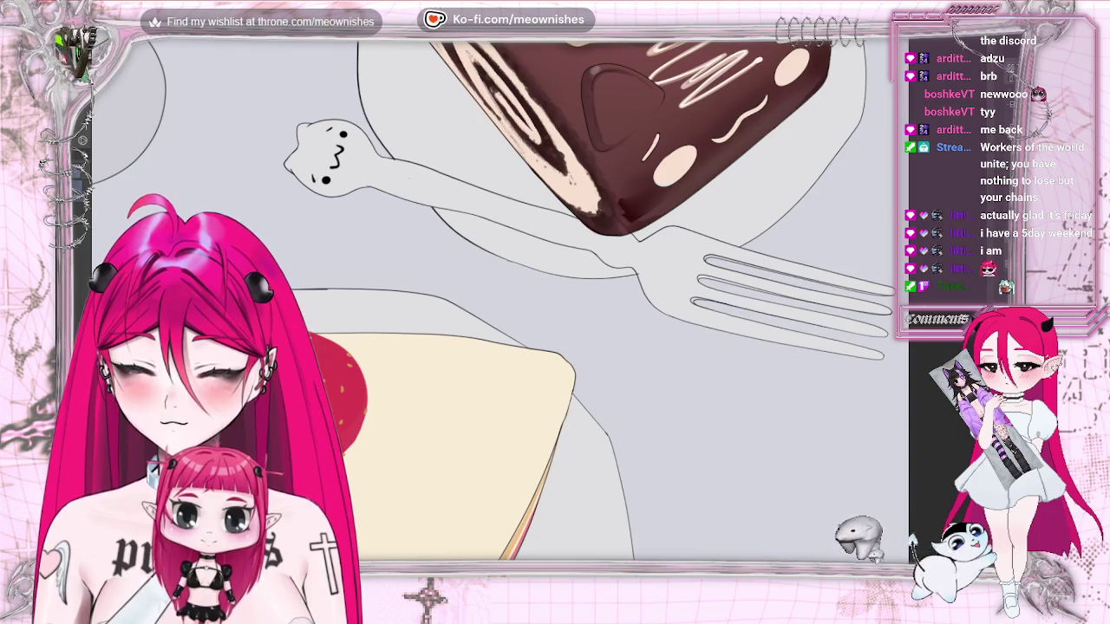
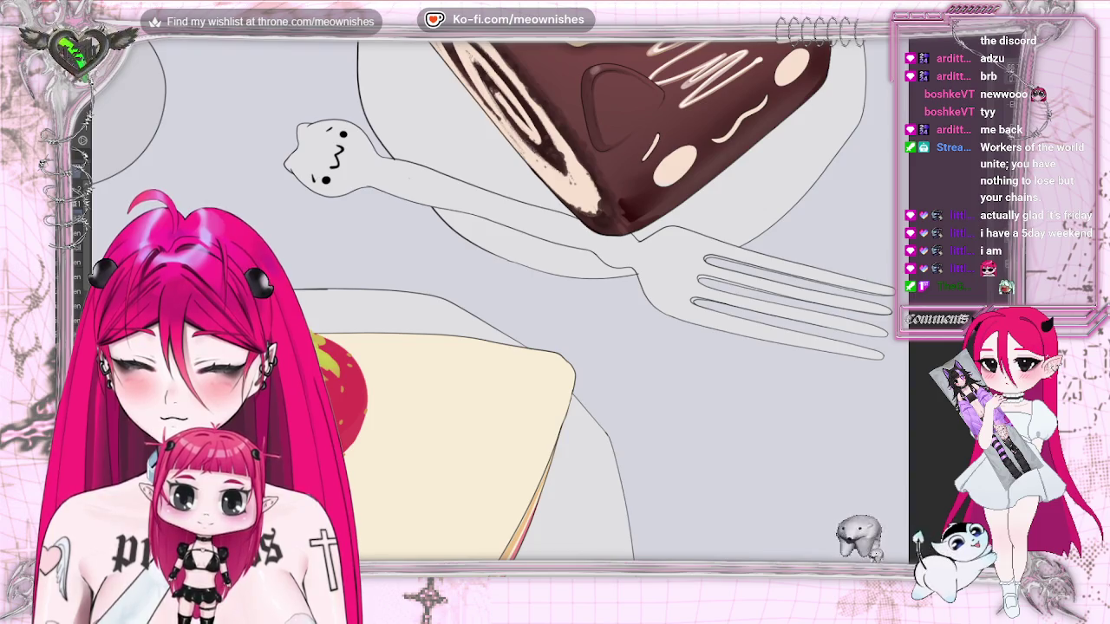
Review the illustration, then paint a green fruit blob right of the strawberry on the cake slice
scroll(498, 299, down, 3)
scroll(499, 299, up, 3)
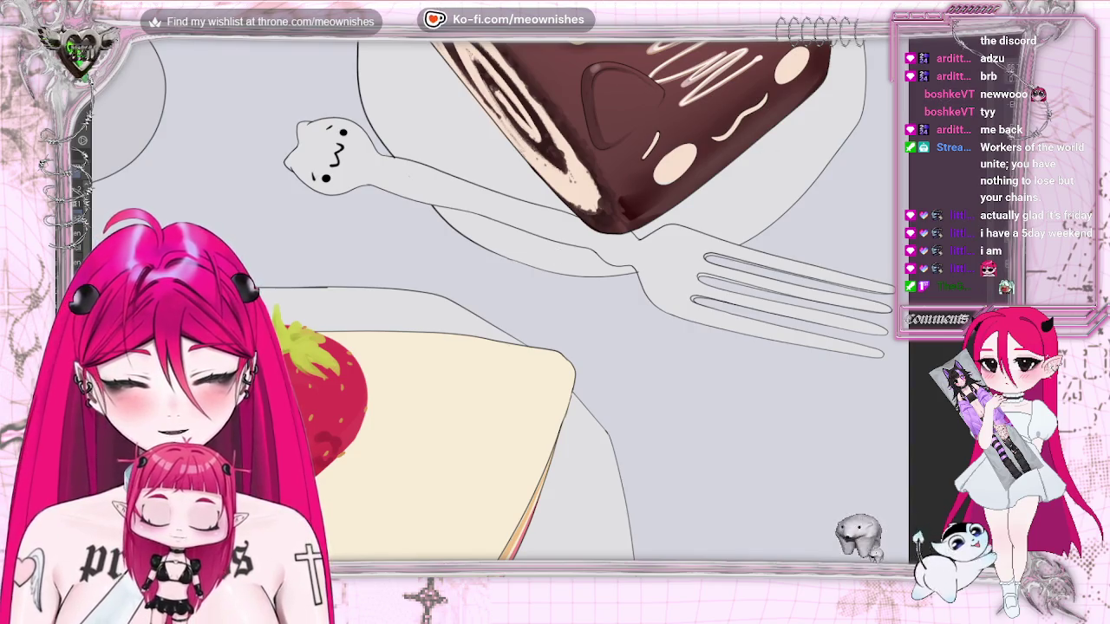
key(ctrl+minus)
key(ctrl+minus)
key(ctrl+plus)
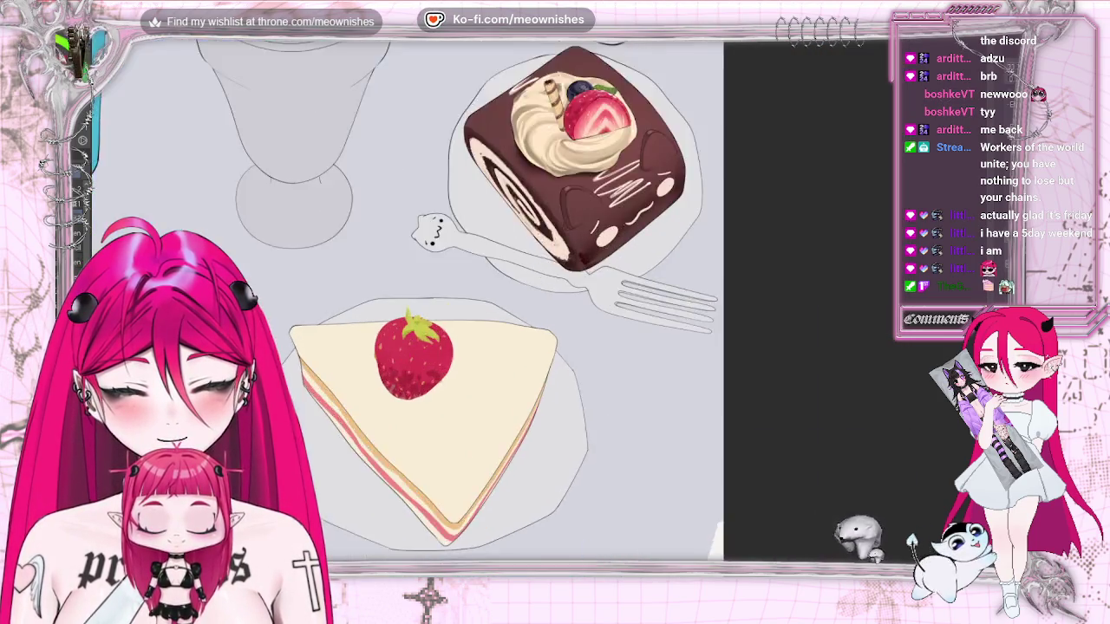
key(ctrl+plus)
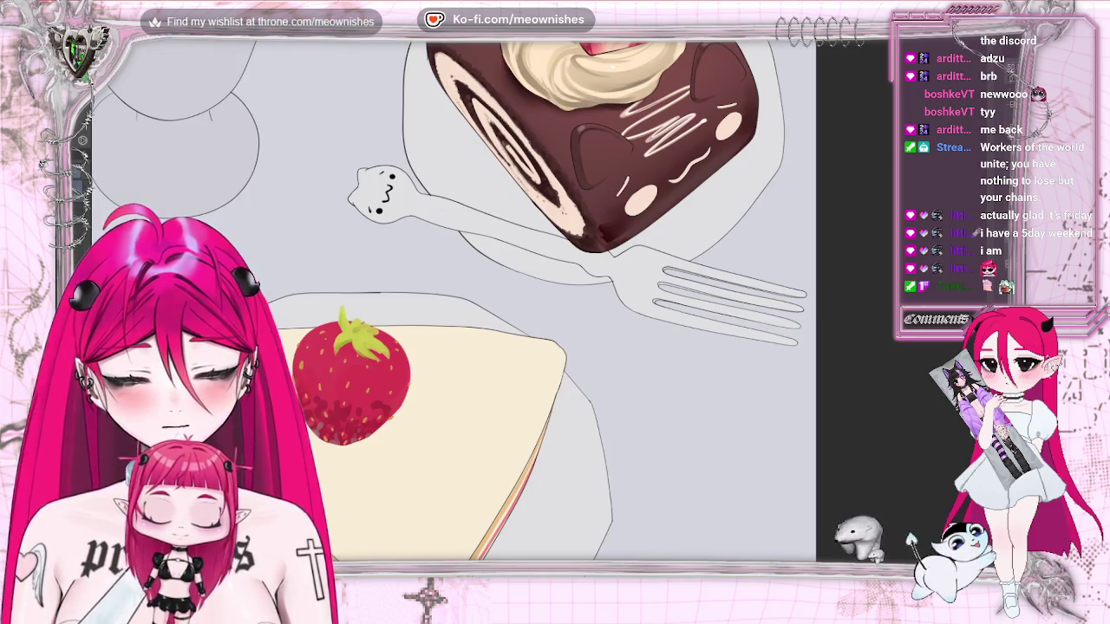
scroll(542, 301, up, 3)
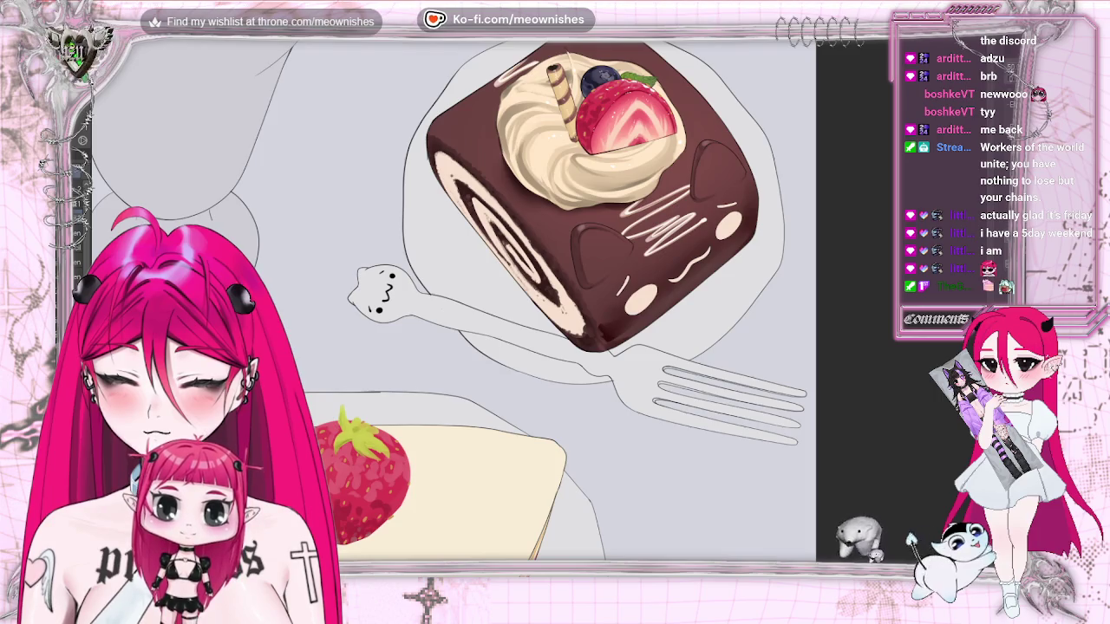
key(ctrl+minus)
key(ctrl+0)
key(ctrl+plus)
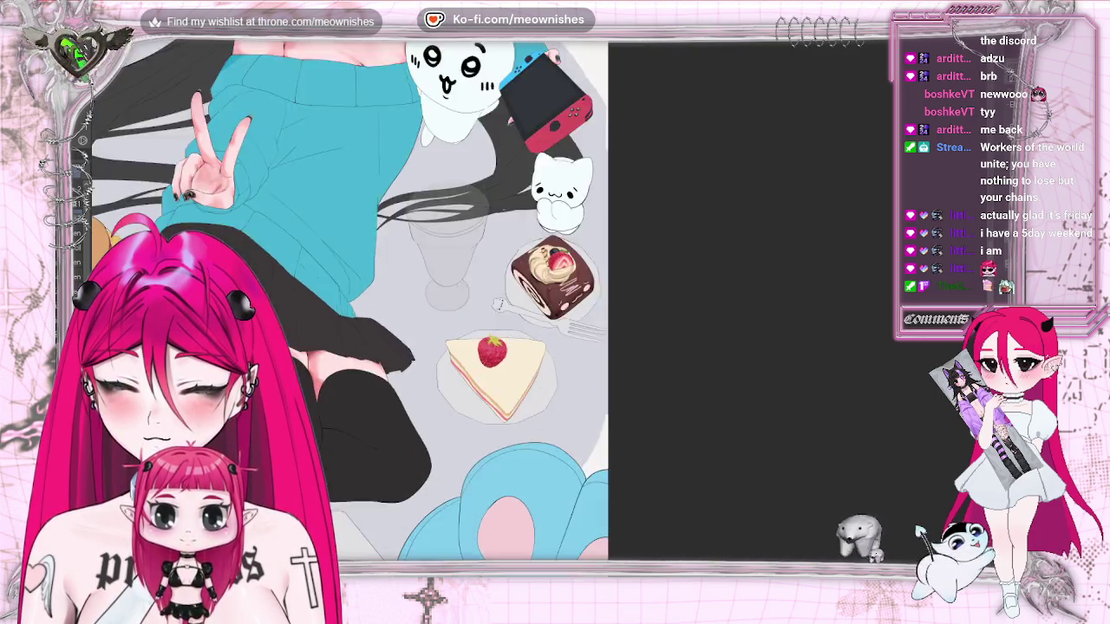
key(ctrl+plus)
key(ctrl+plus)
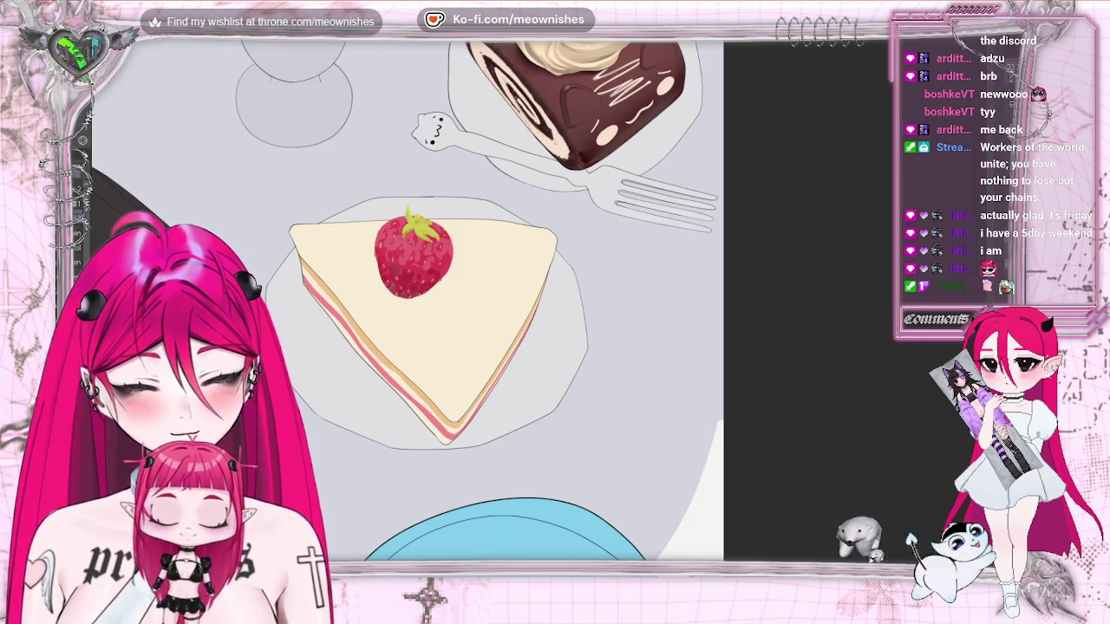
scroll(538, 315, up, 2)
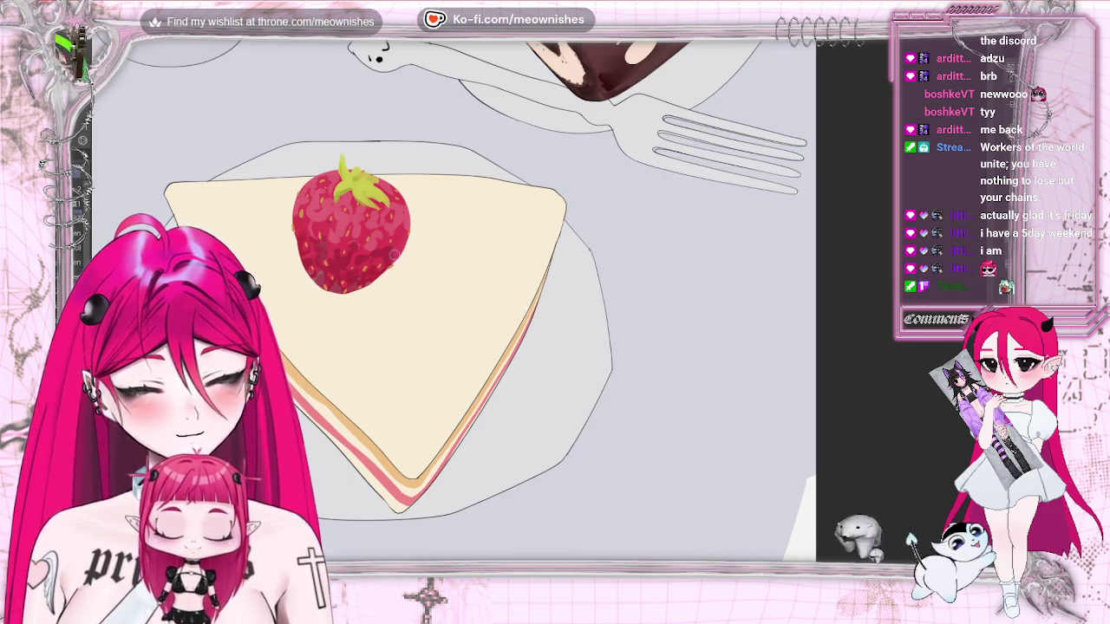
key(ctrl+minus)
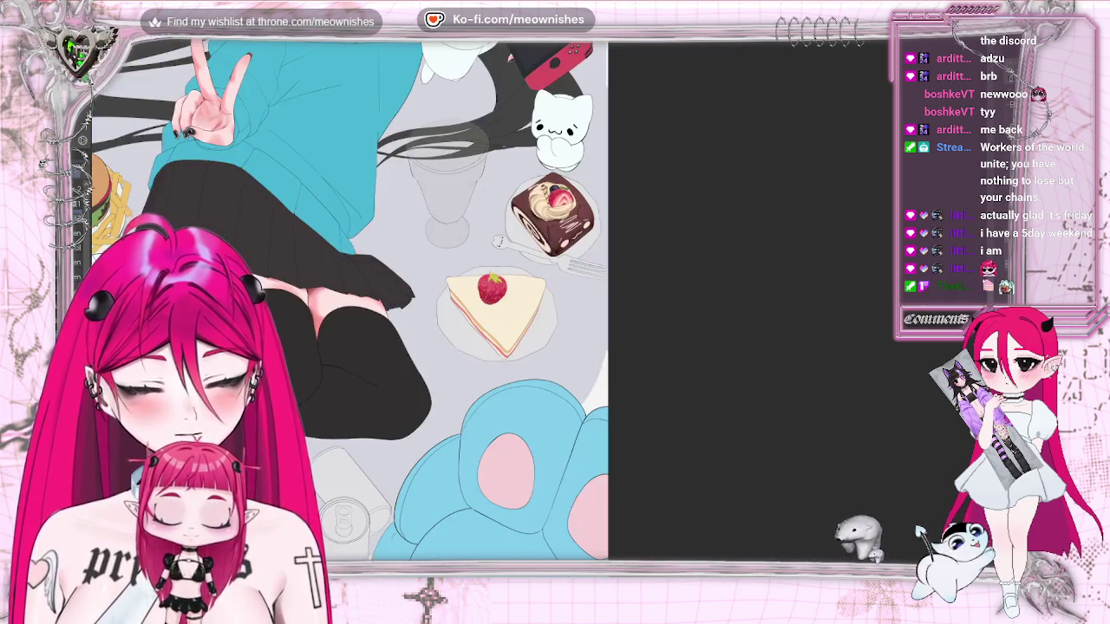
scroll(497, 241, up, 5)
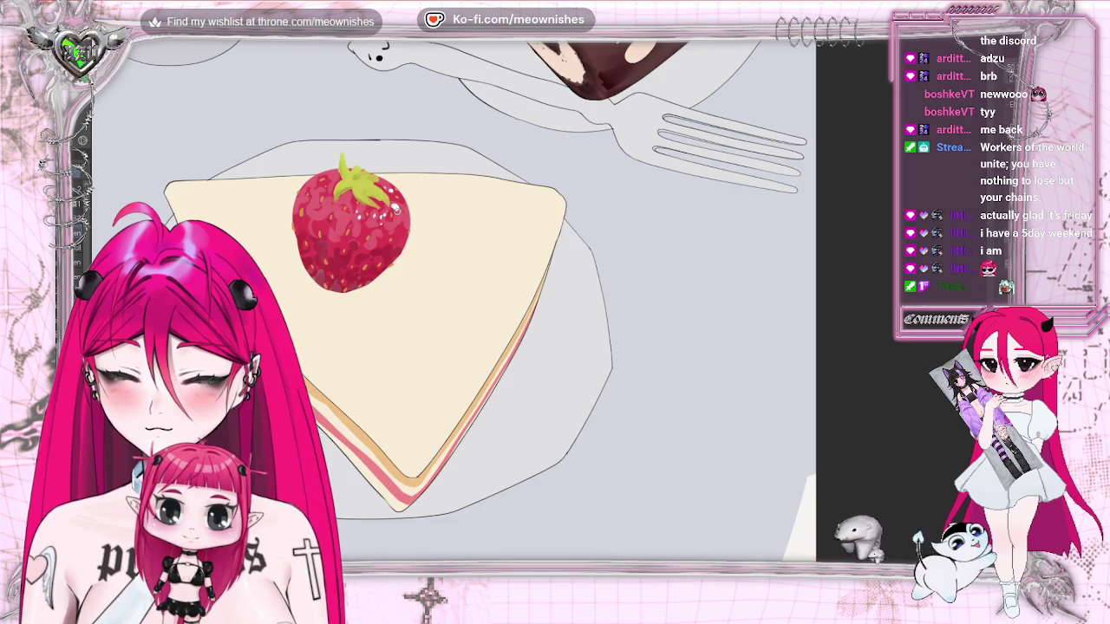
scroll(520, 321, down, 2)
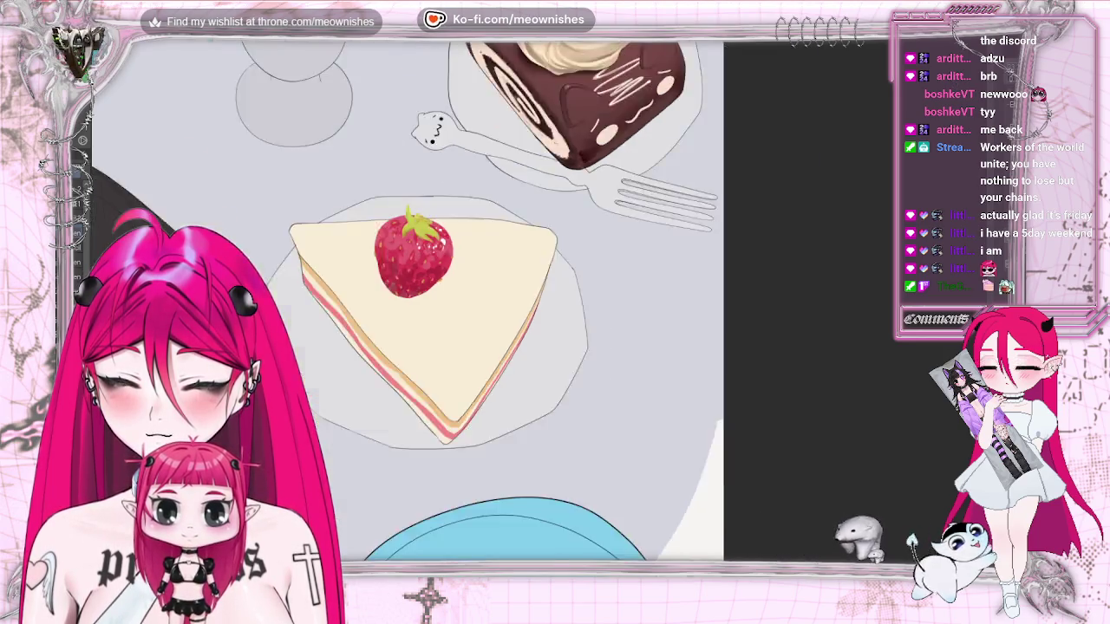
scroll(520, 320, down, 3)
scroll(520, 321, up, 2)
key(h)
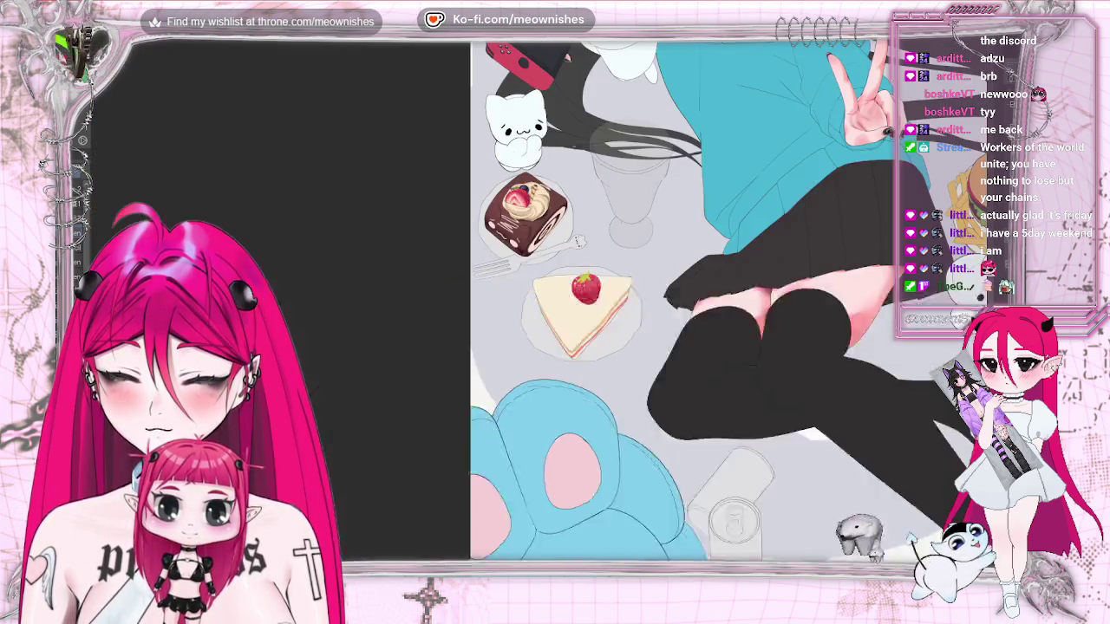
key(h)
scroll(520, 320, down, 2)
scroll(520, 321, up, 2)
scroll(520, 321, up, 2)
scroll(520, 321, up, 1)
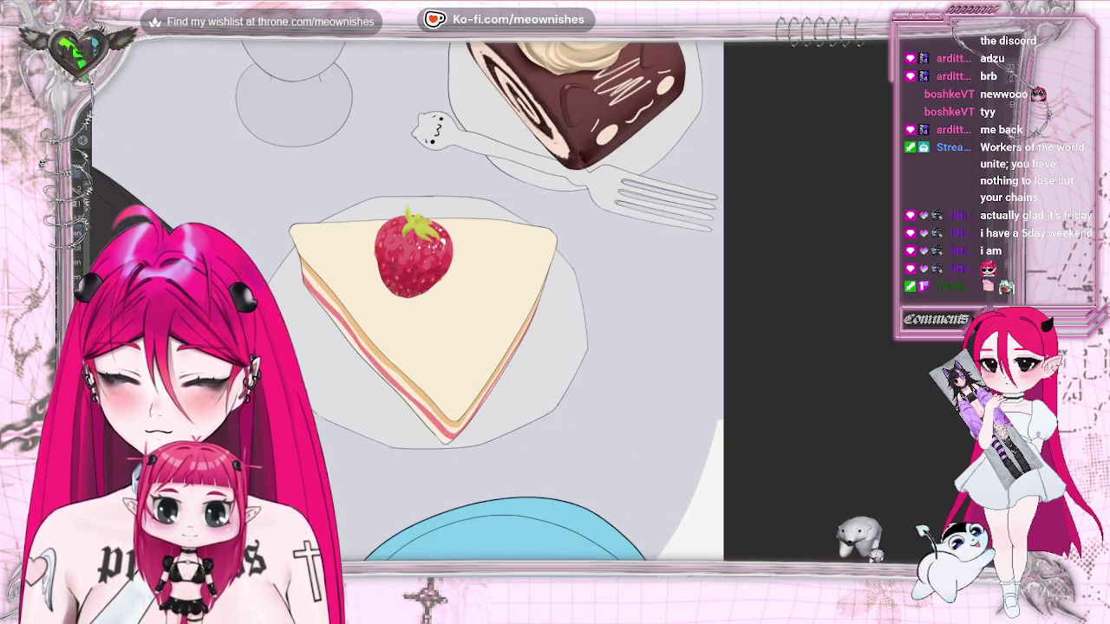
scroll(544, 309, up, 2)
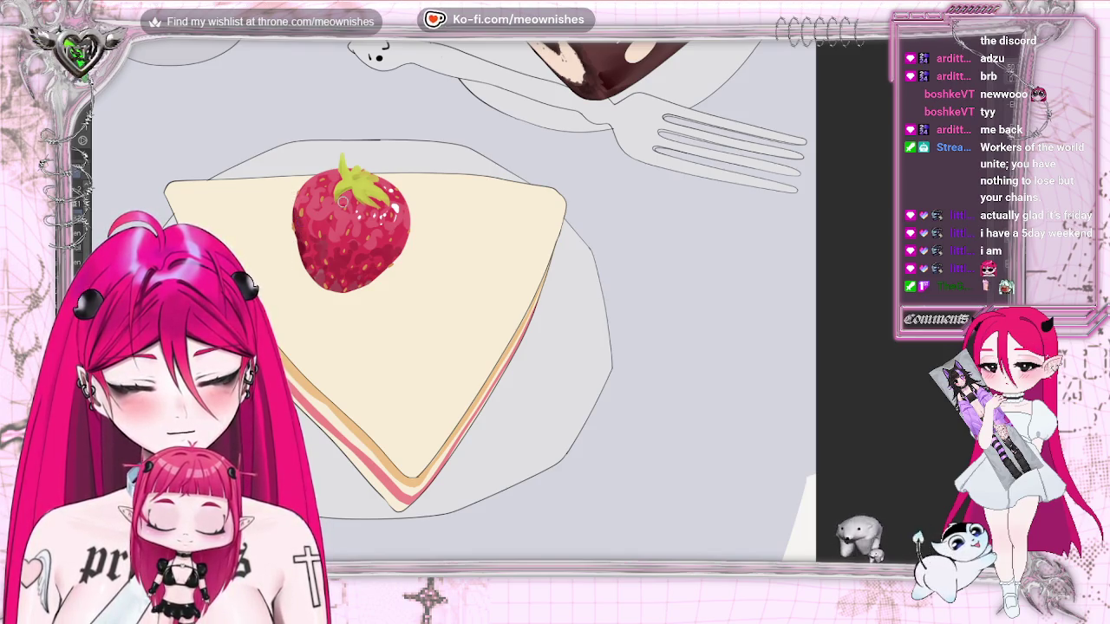
scroll(290, 203, down, 3)
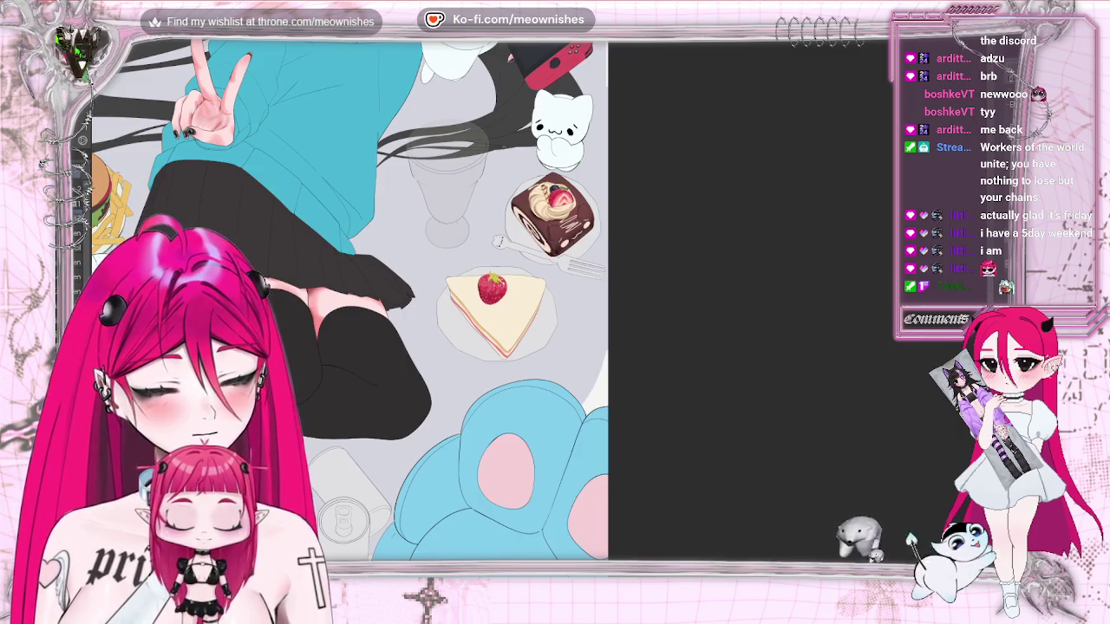
scroll(538, 309, up, 3)
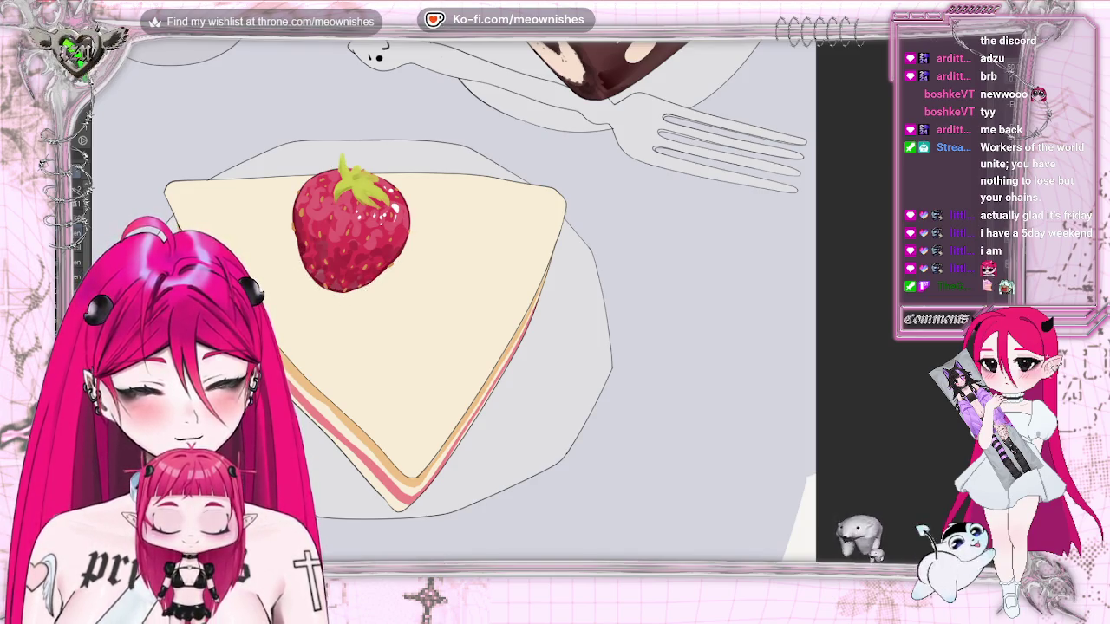
scroll(497, 241, down, 3)
scroll(497, 241, down, 2)
scroll(496, 242, up, 1)
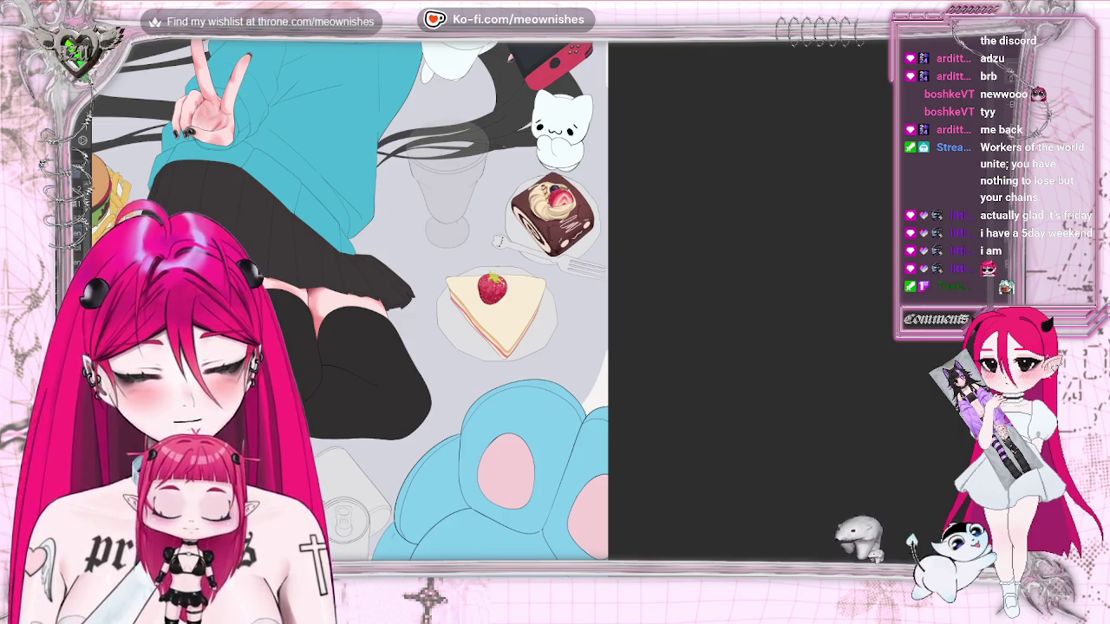
scroll(540, 301, up, 2)
scroll(540, 301, up, 2)
scroll(538, 313, up, 2)
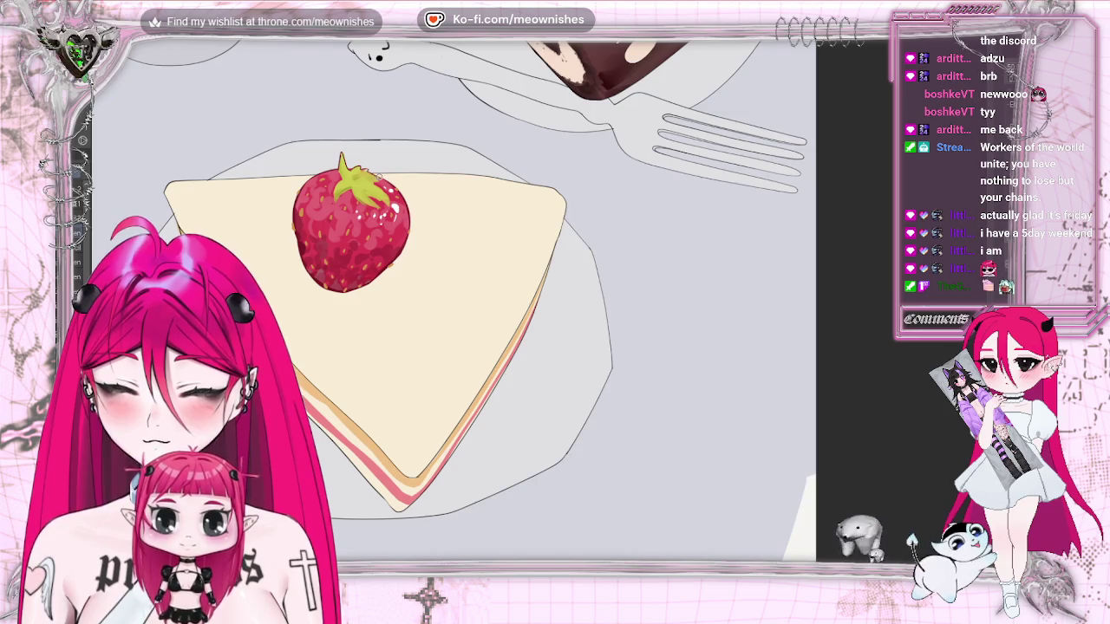
key(ctrl+0)
scroll(546, 312, up, 5)
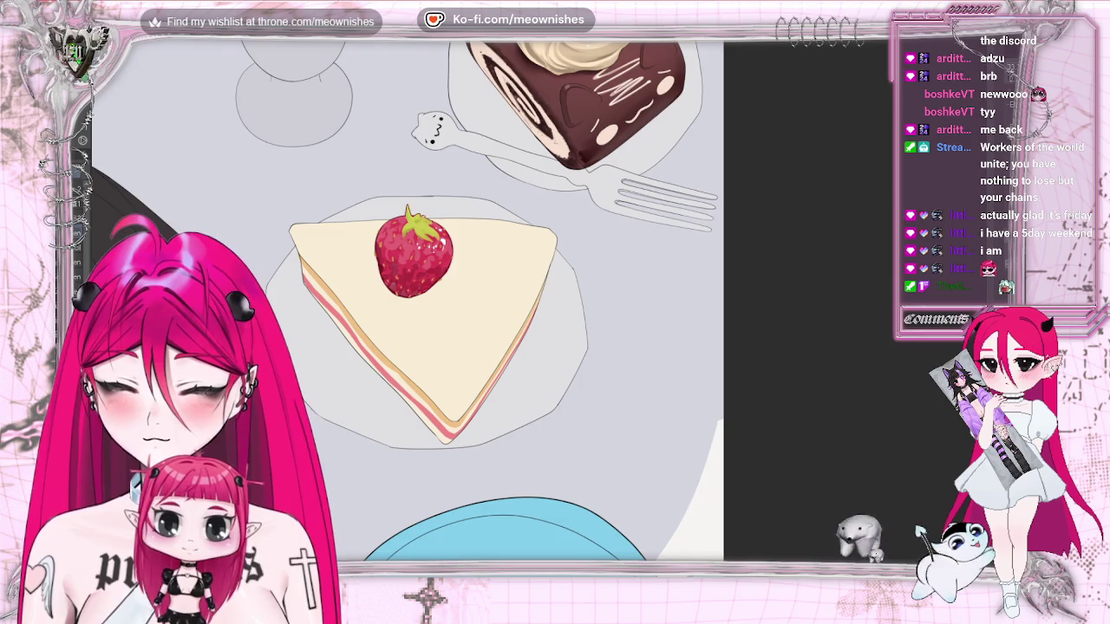
drag(455, 227, 503, 299)
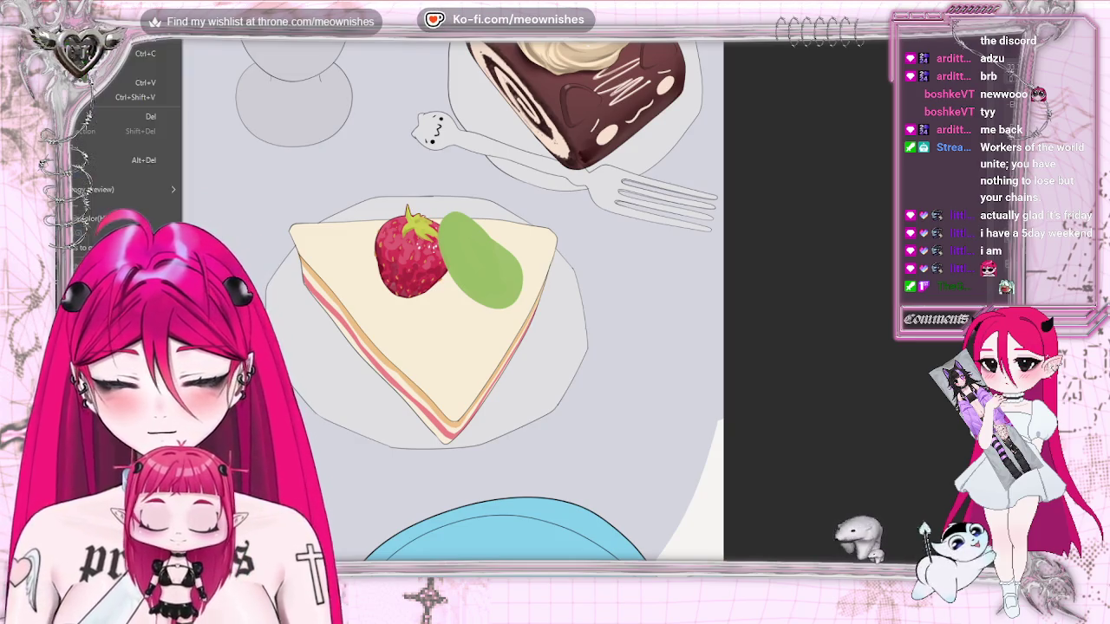
Shift the green shape's hue toward yellow with Hue set to -14
key(ctrl+u)
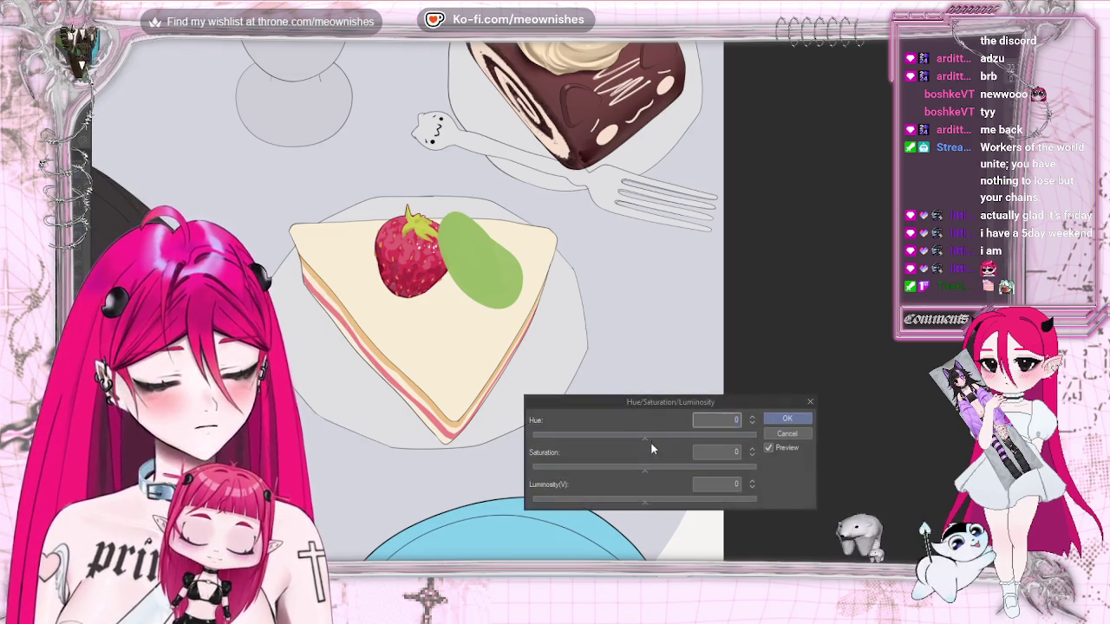
drag(656, 435, 637, 438)
click(633, 436)
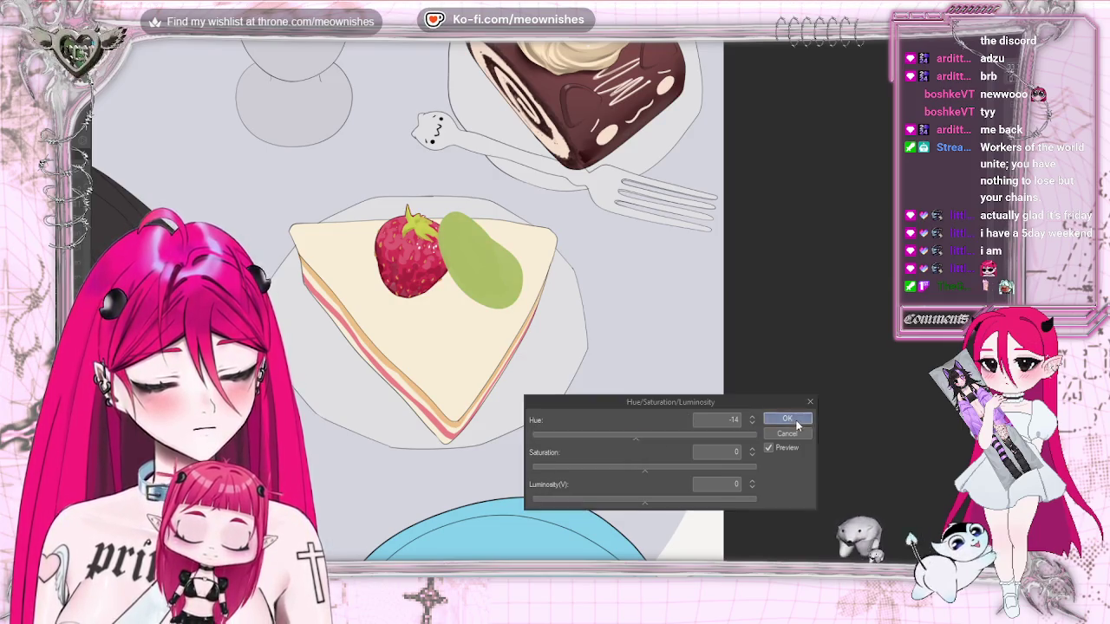
click(785, 419)
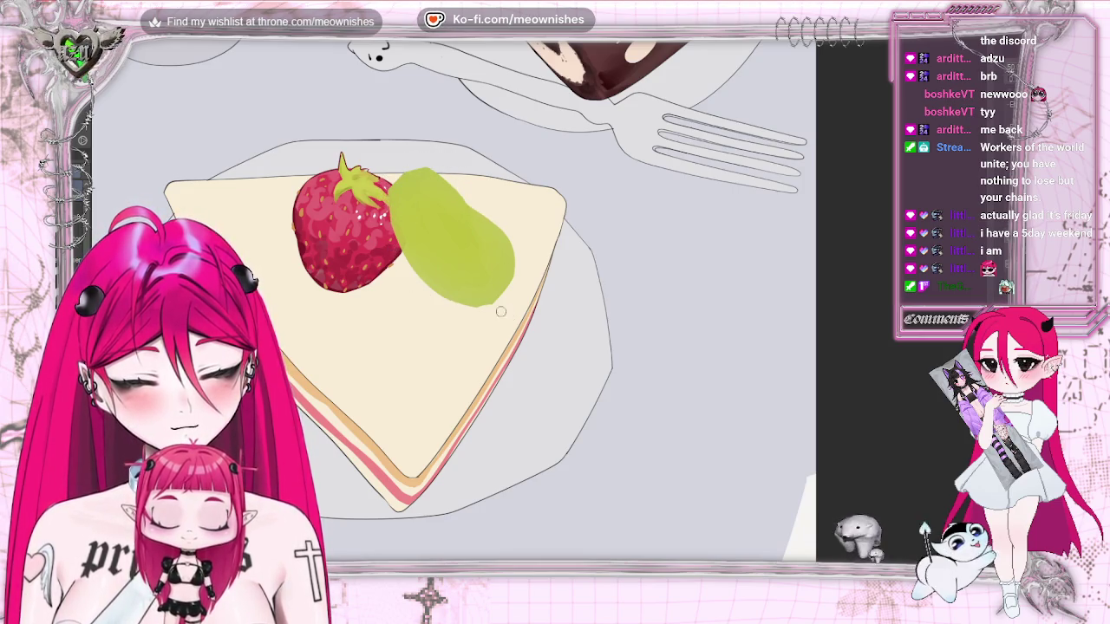
scroll(425, 329, down, 1)
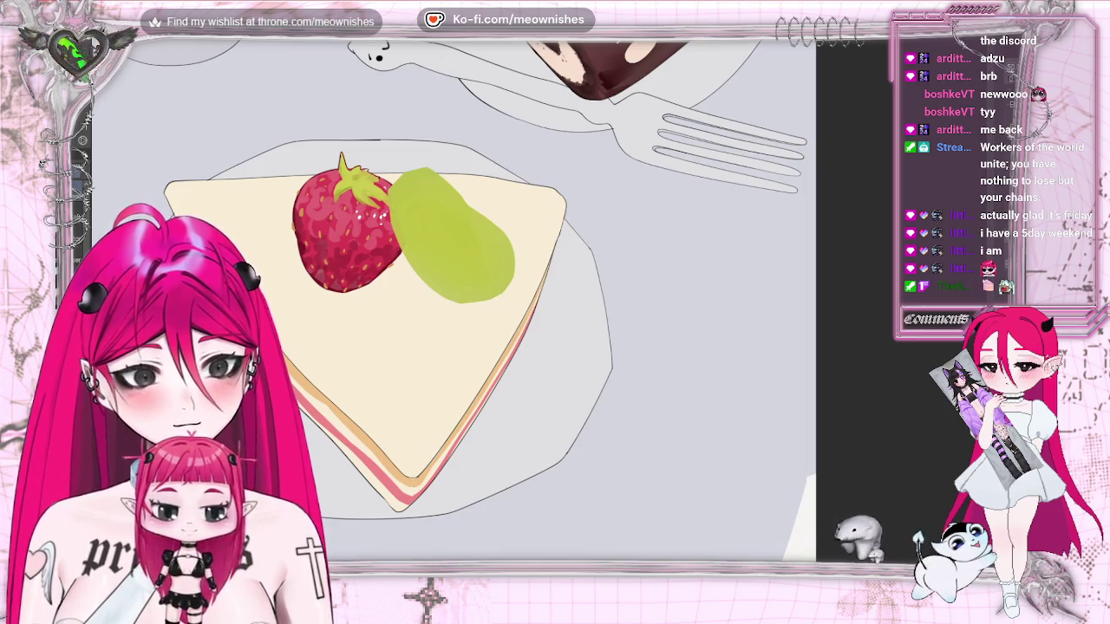
Undo the white highlight on the green fruit and paint a new one
scroll(425, 330, down, 3)
scroll(425, 329, down, 2)
scroll(425, 330, up, 6)
scroll(542, 299, up, 2)
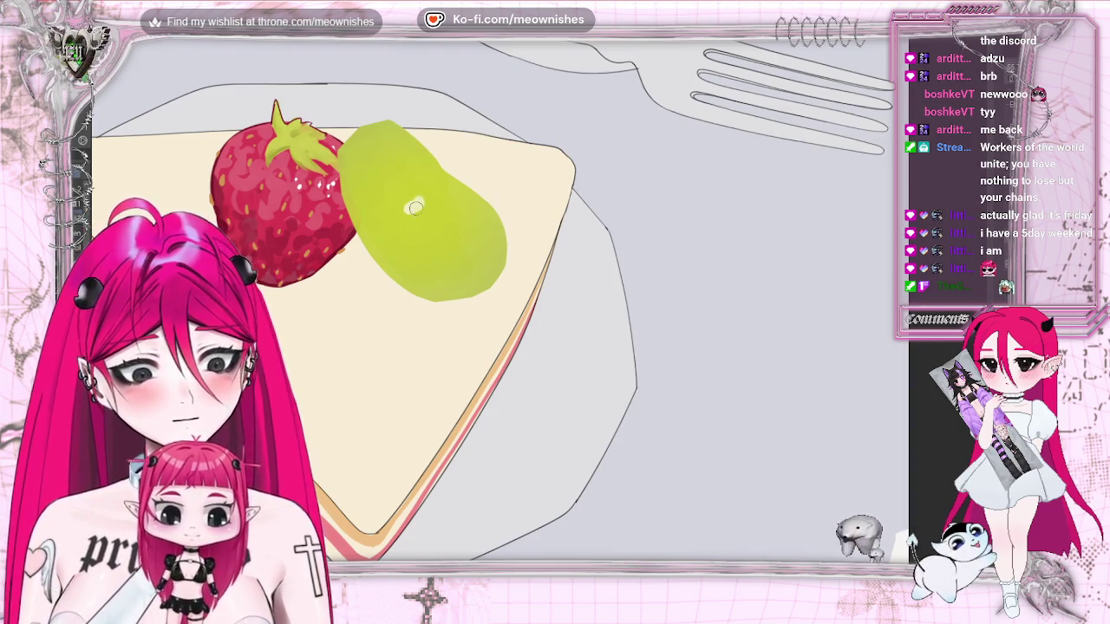
key(ctrl+z)
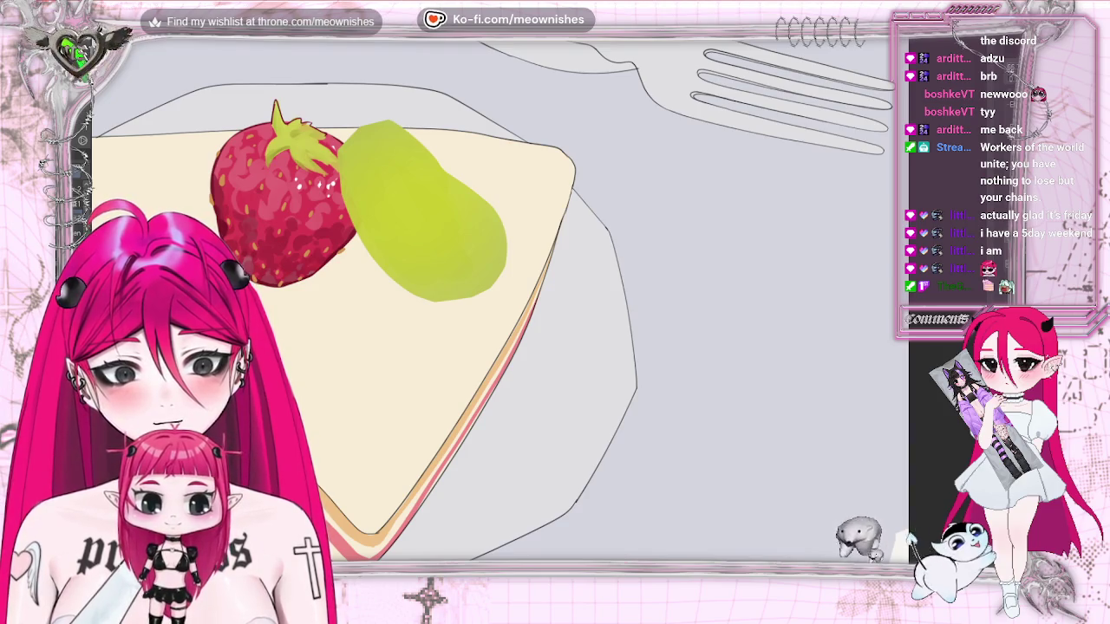
mouse_move(408, 196)
mouse_down()
mouse_move(400, 217)
mouse_move(404, 186)
mouse_up()
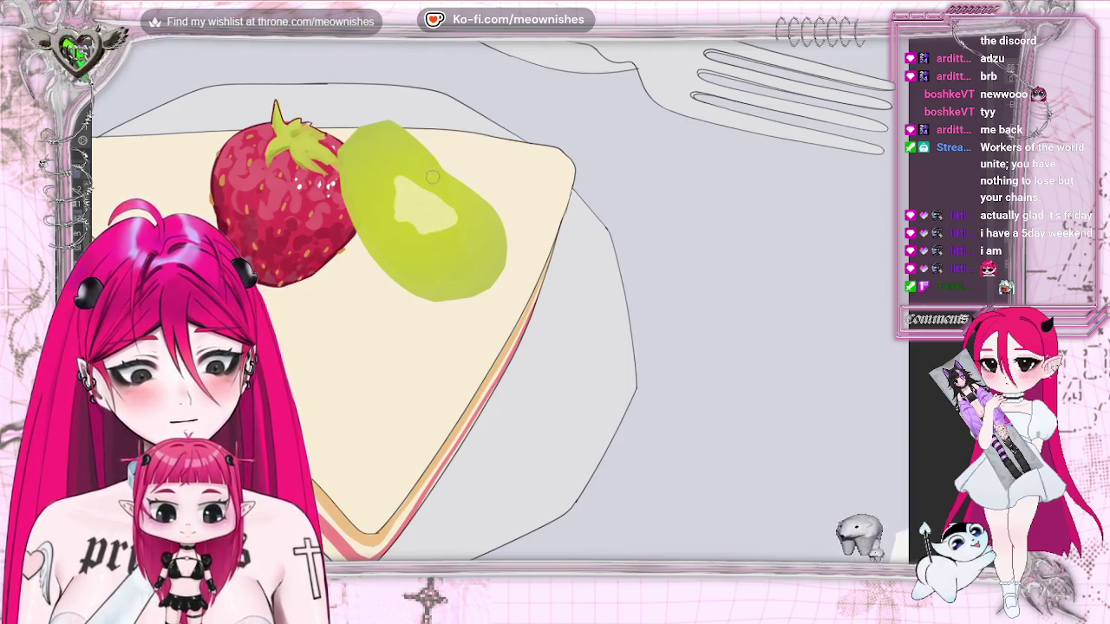
Repaint and brighten the kiwi's pale centre, extending it left and down
scroll(416, 217, down, 3)
scroll(416, 217, down, 3)
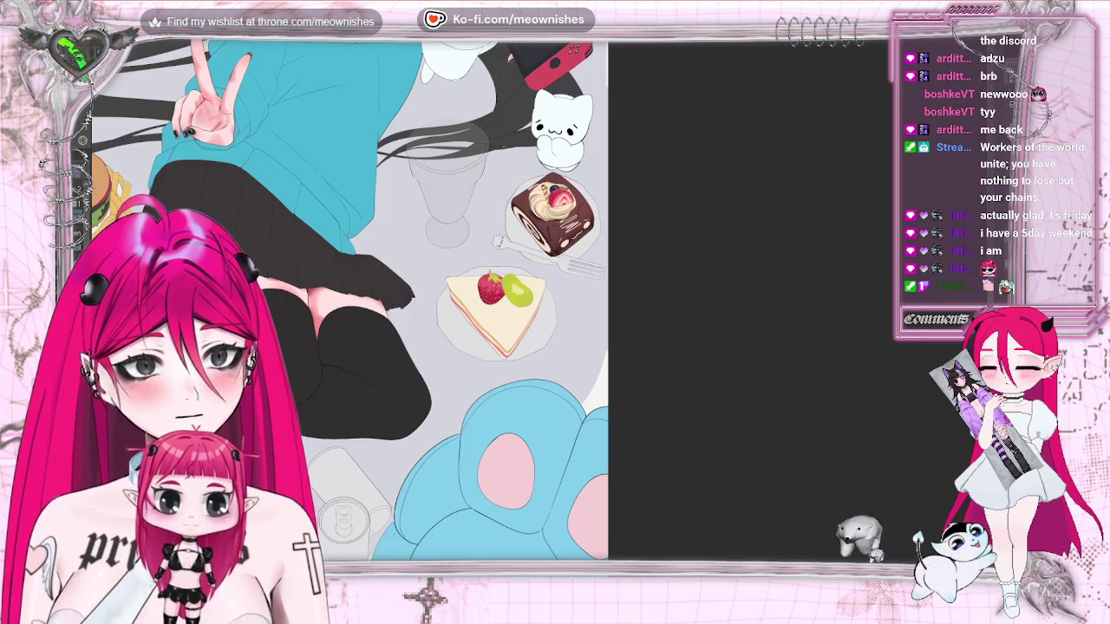
scroll(416, 217, up, 5)
scroll(503, 163, up, 2)
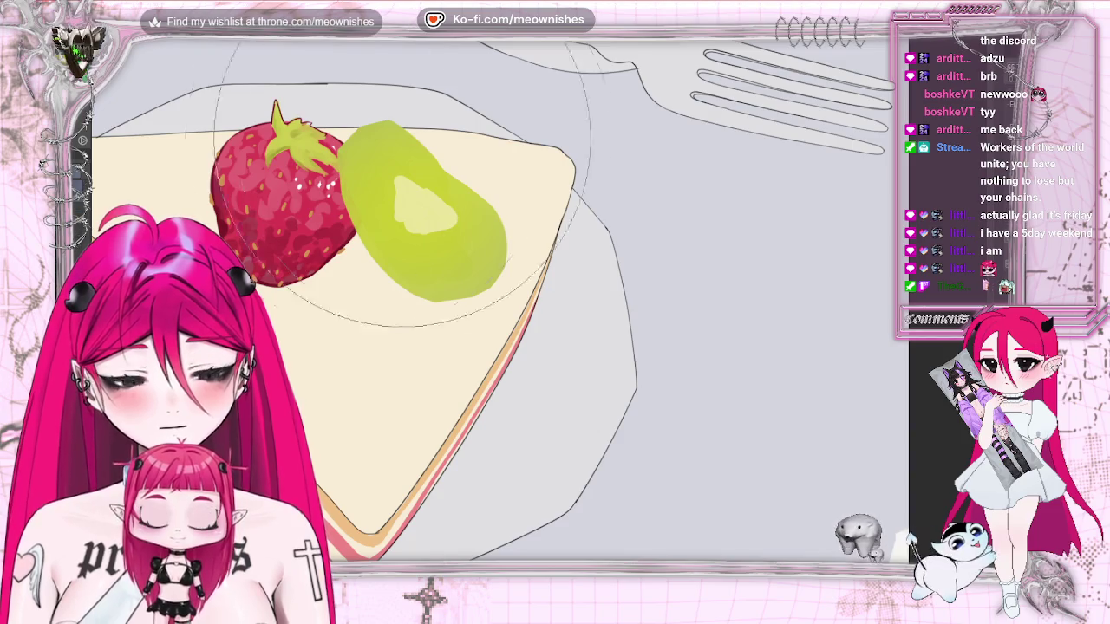
mouse_move(403, 195)
mouse_down()
mouse_move(433, 224)
mouse_move(421, 248)
mouse_up()
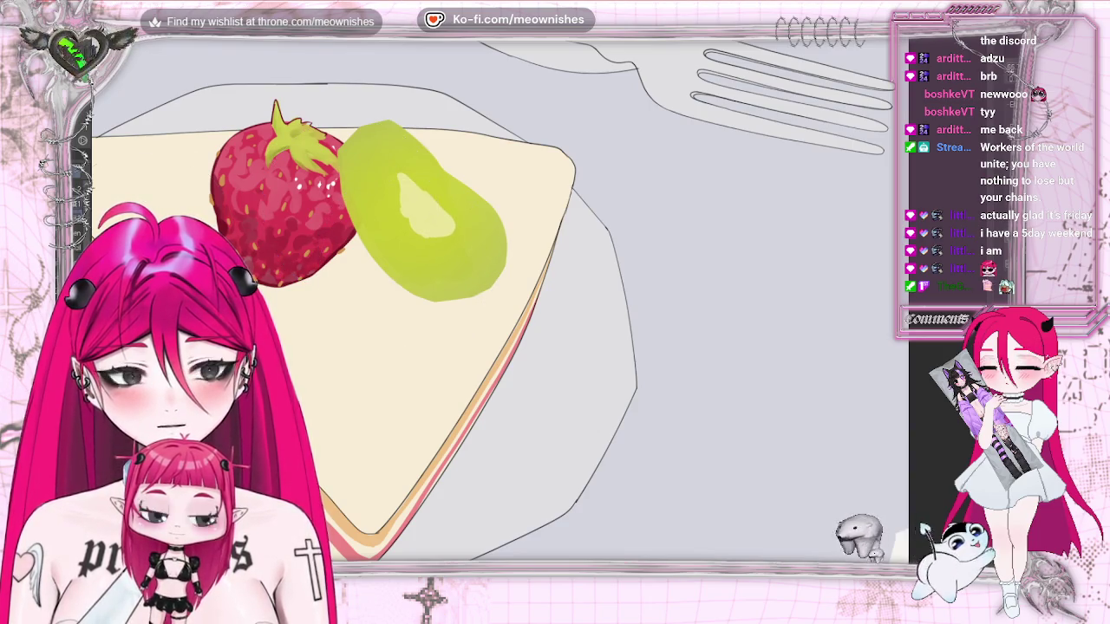
drag(421, 186, 397, 217)
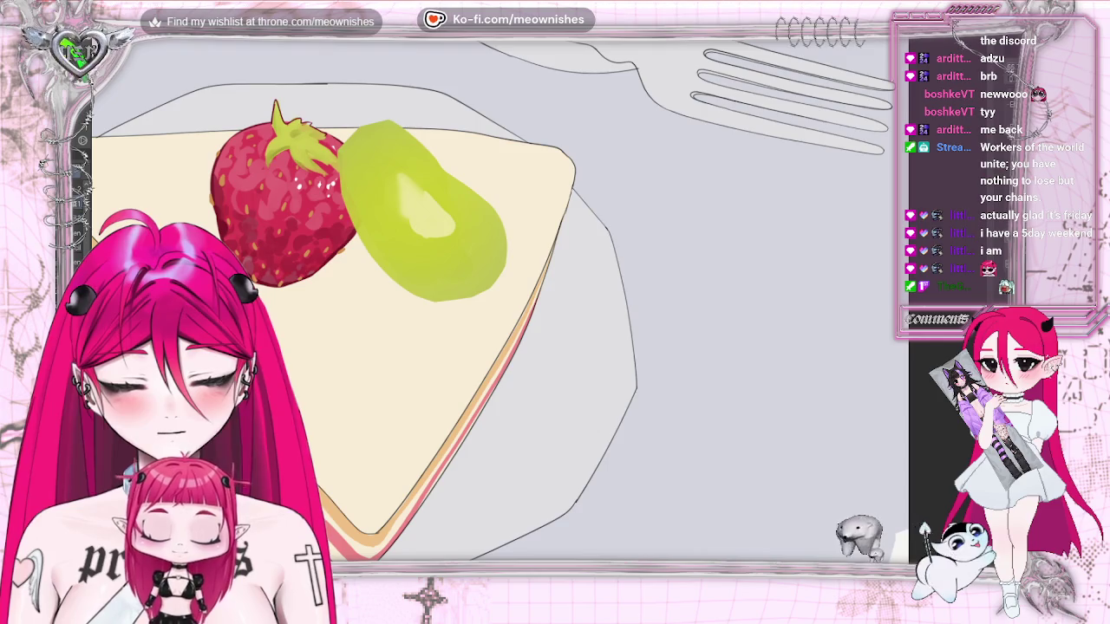
drag(397, 193, 395, 212)
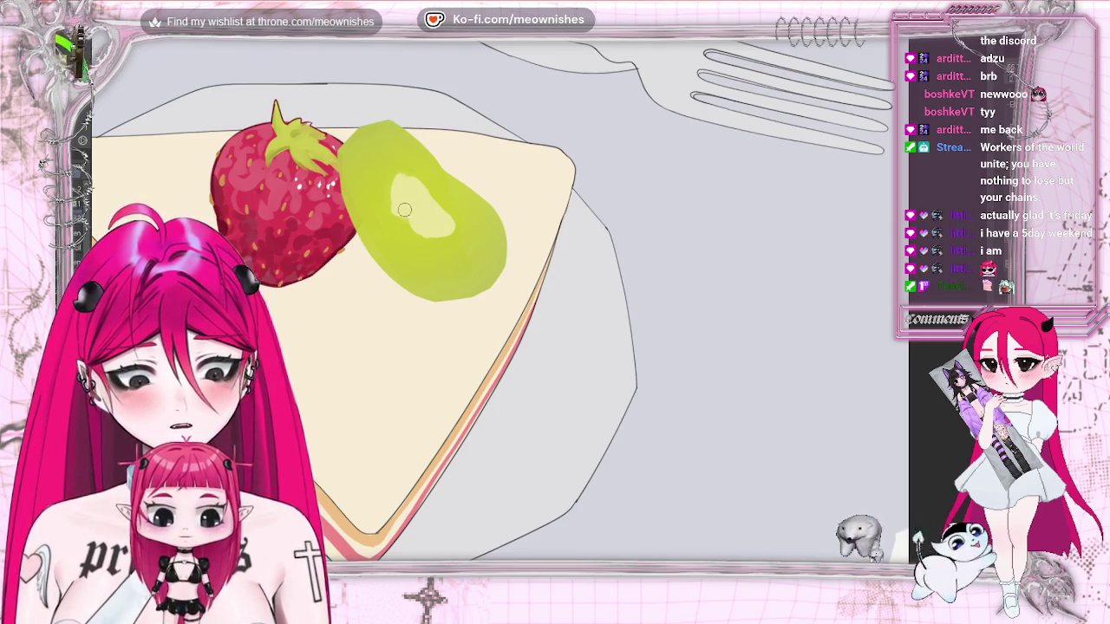
drag(397, 216, 423, 230)
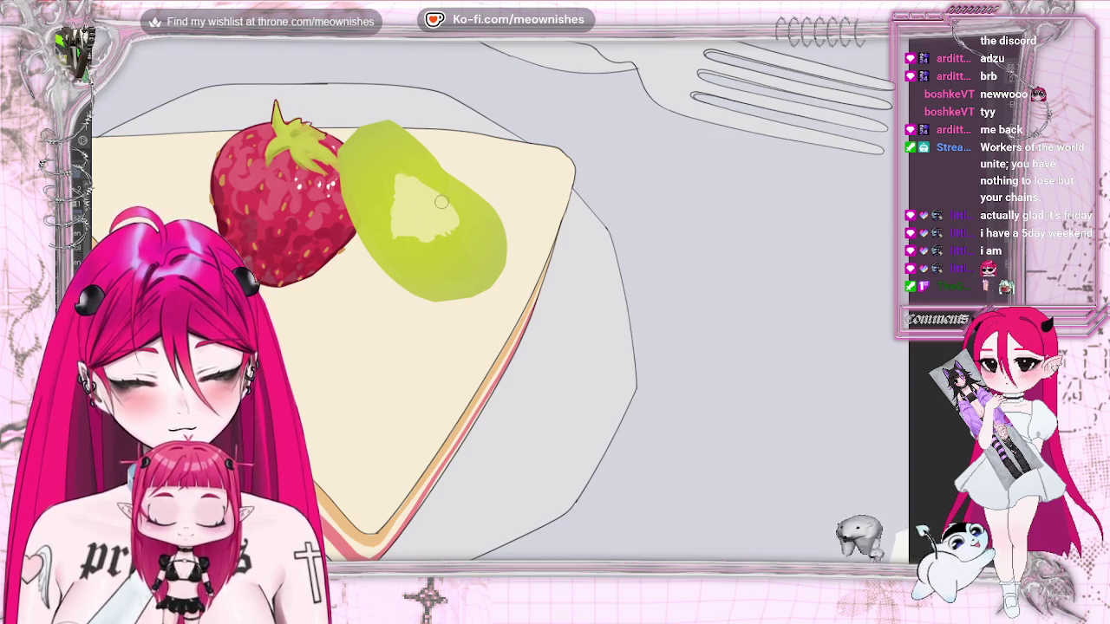
scroll(555, 304, down, 5)
scroll(554, 303, up, 5)
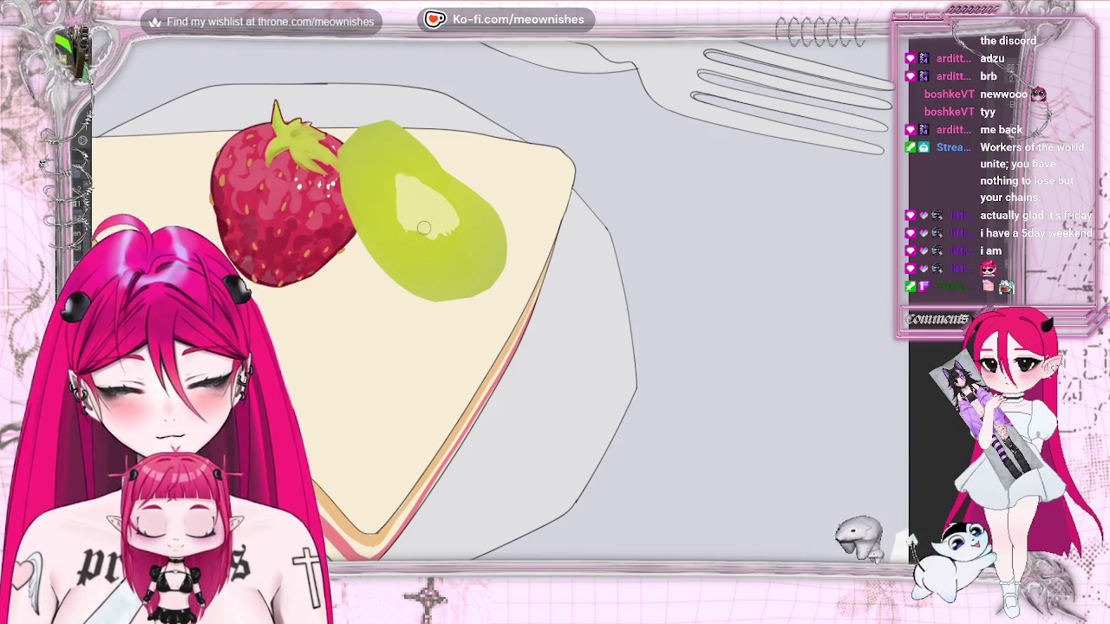
click(23, 35)
mouse_move(122, 189)
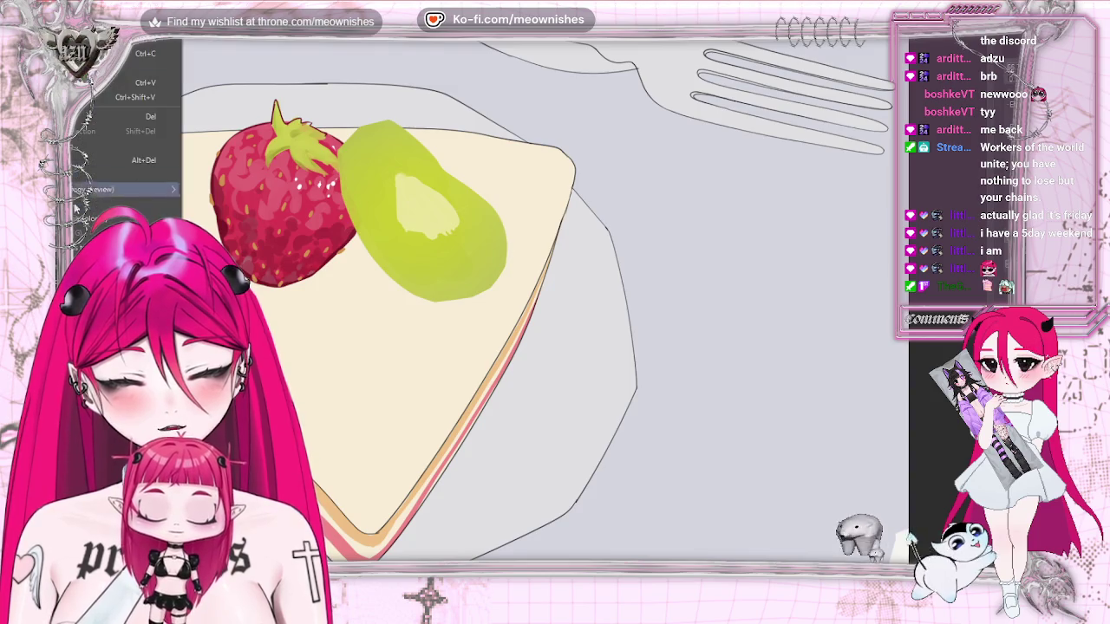
Raise the kiwi's saturation by about 13 in Hue/Saturation/Luminosity
click(275, 298)
drag(644, 467, 658, 466)
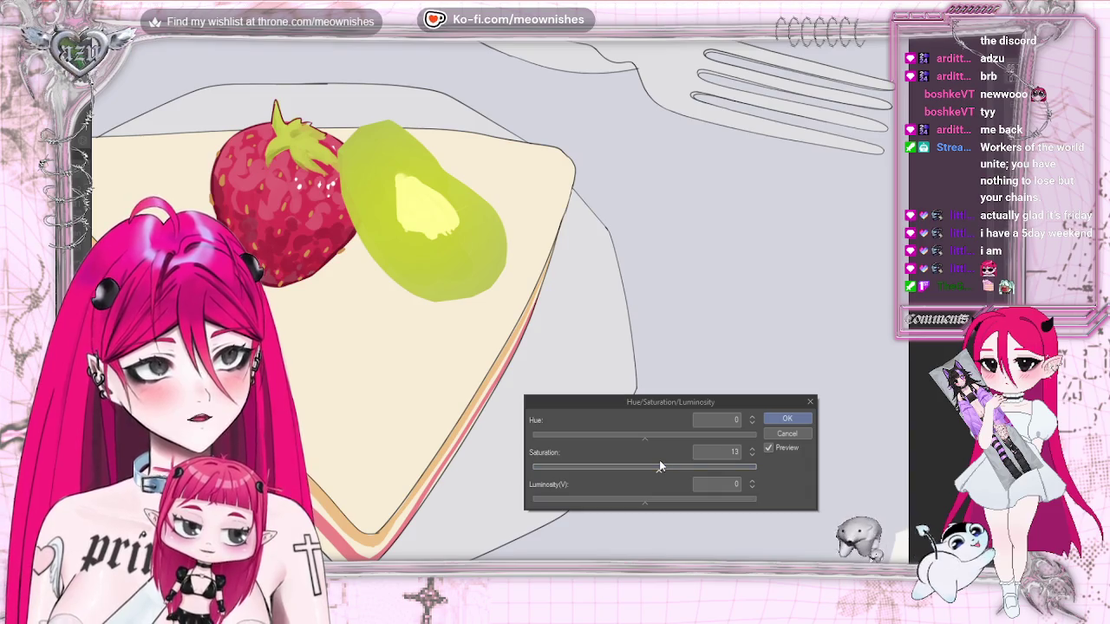
click(784, 420)
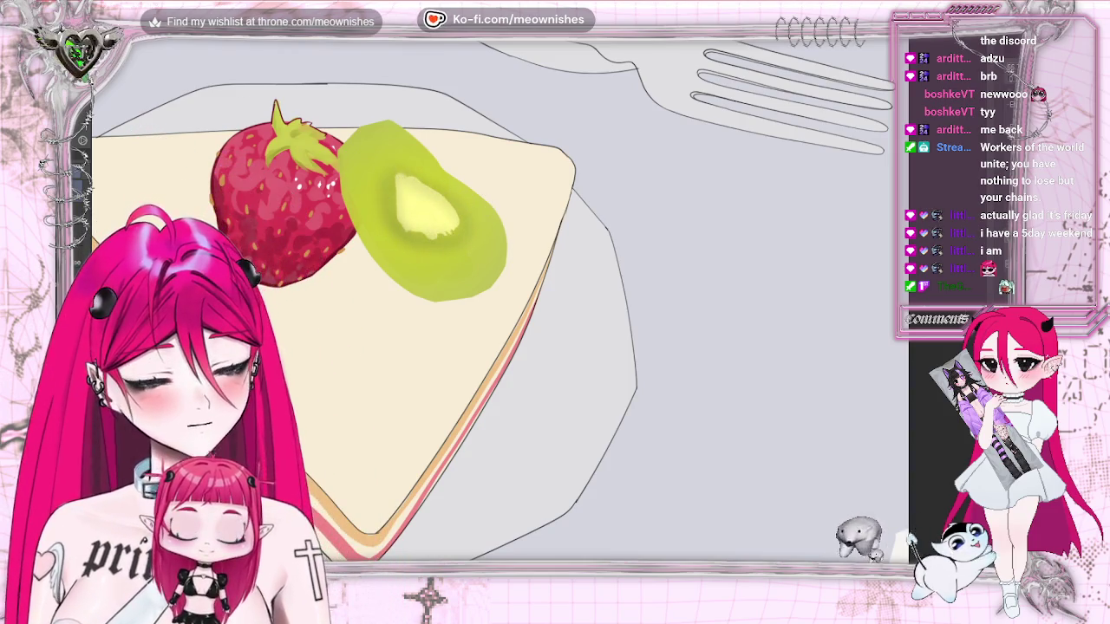
Shade the kiwi's green flesh around its yellow core with a darker rim
drag(425, 216, 455, 176)
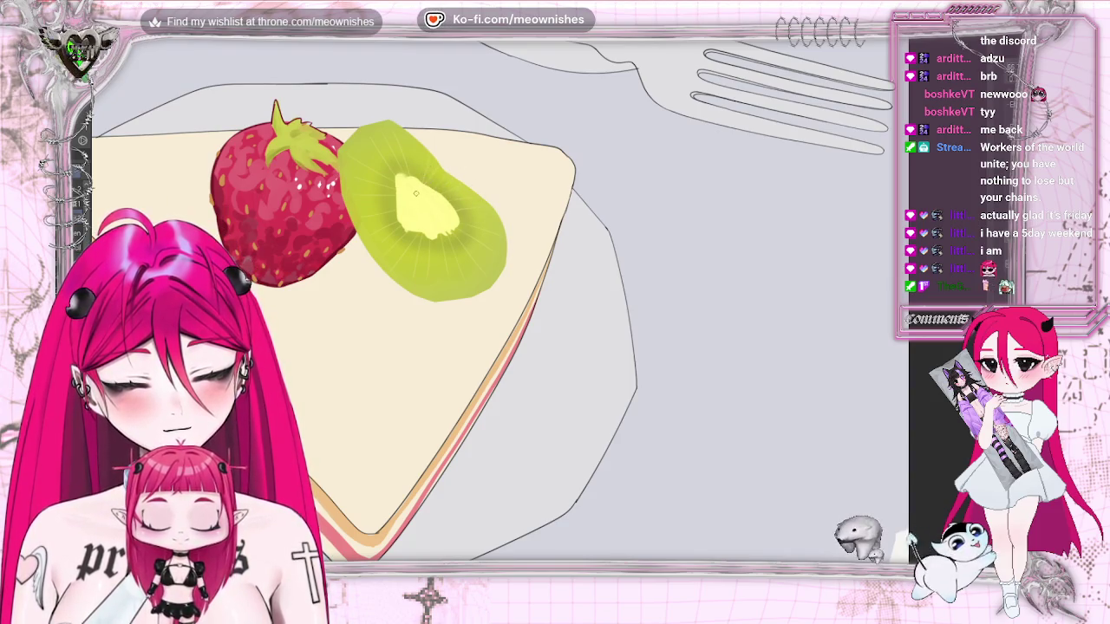
scroll(593, 103, down, 3)
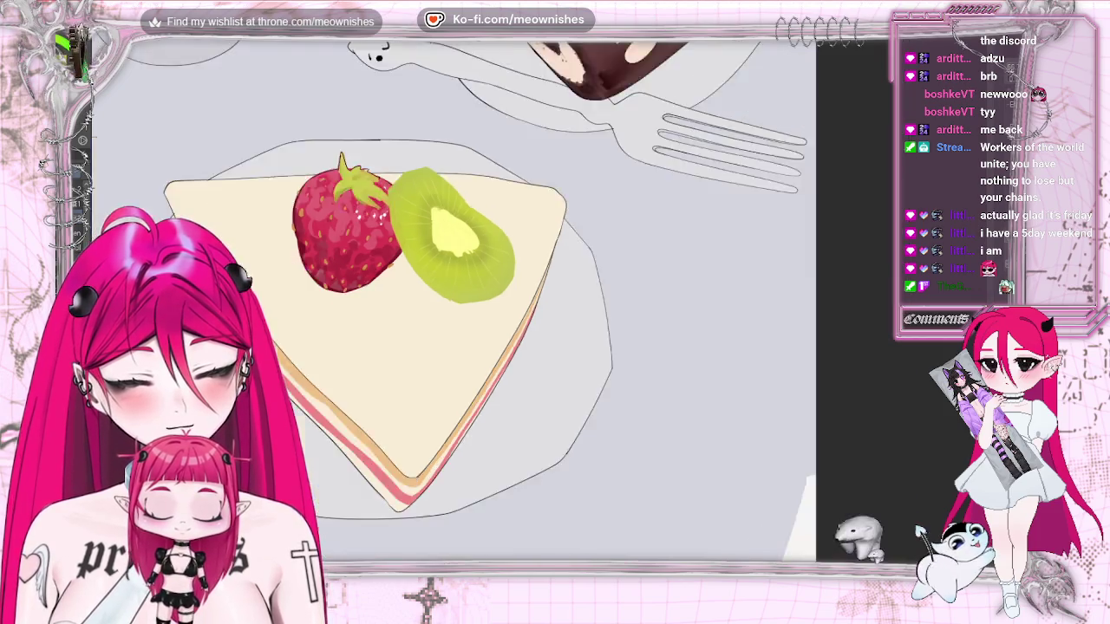
Zoom around the kiwi slice while ringing its pale core with small black seeds
scroll(594, 103, up, 3)
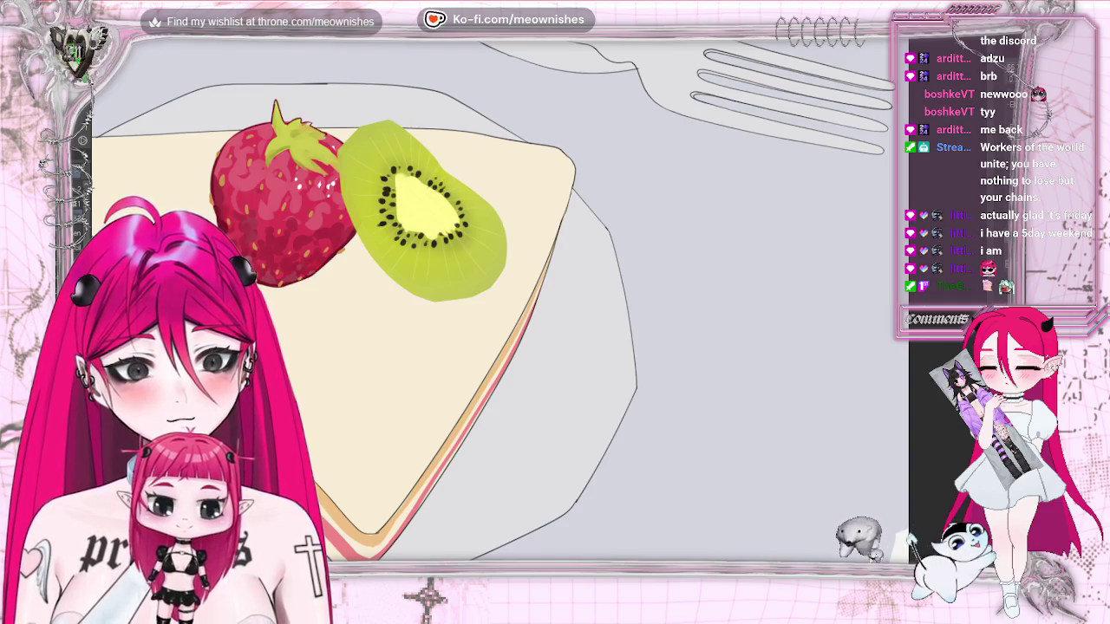
scroll(481, 141, down, 3)
scroll(481, 141, down, 3)
scroll(542, 311, up, 2)
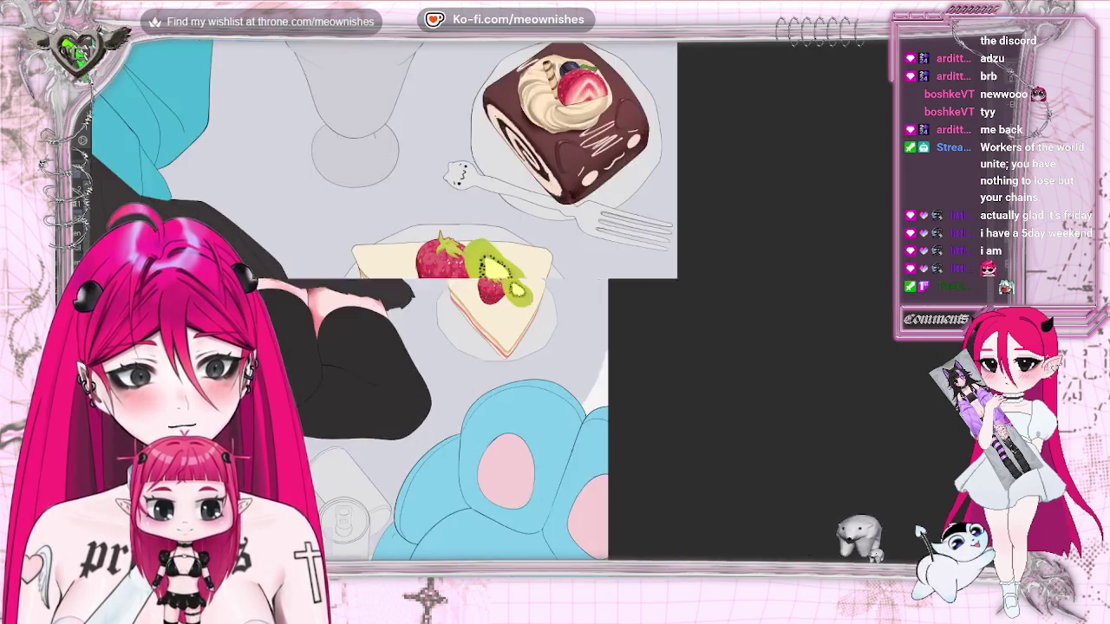
scroll(541, 310, up, 3)
scroll(542, 310, up, 2)
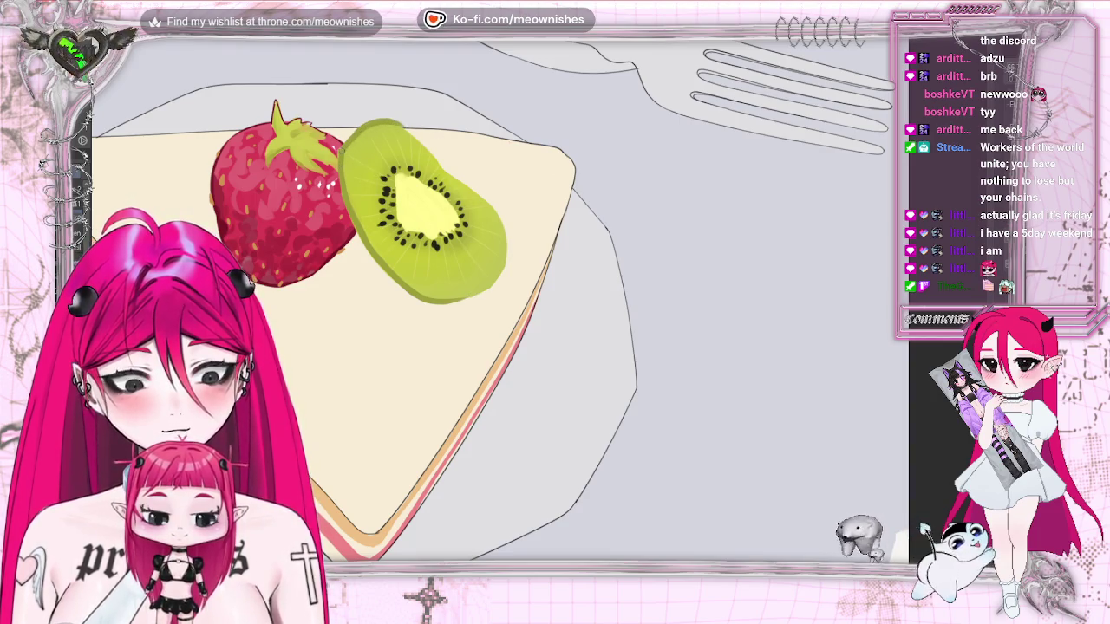
scroll(536, 306, down, 2)
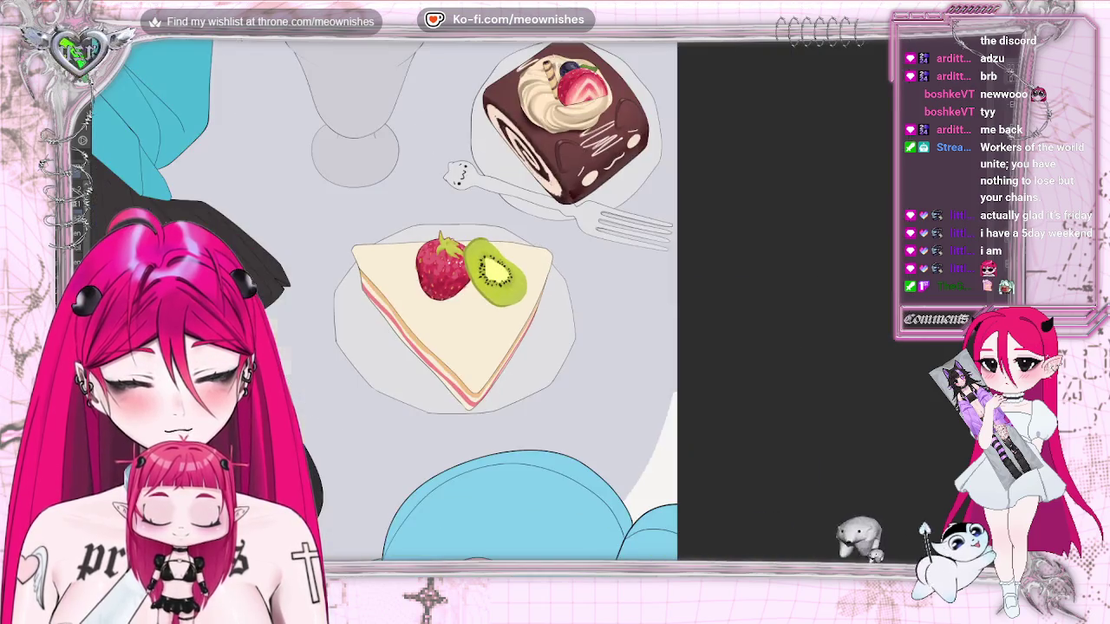
scroll(536, 307, down, 1)
scroll(535, 307, down, 1)
scroll(537, 306, up, 2)
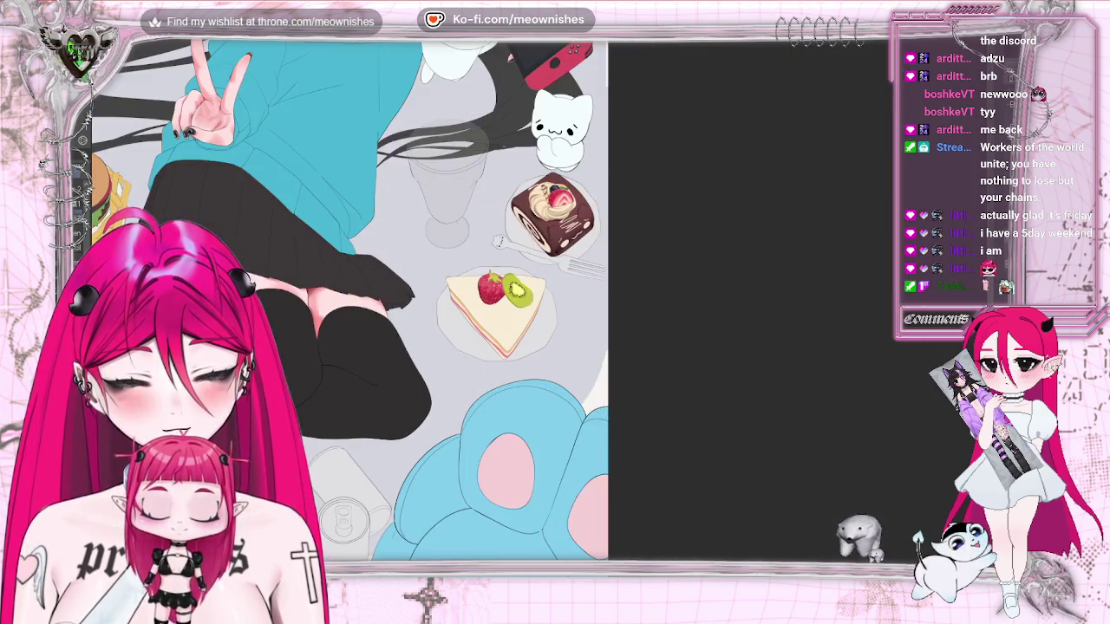
scroll(537, 308, up, 2)
scroll(537, 308, up, 1)
scroll(537, 309, up, 1)
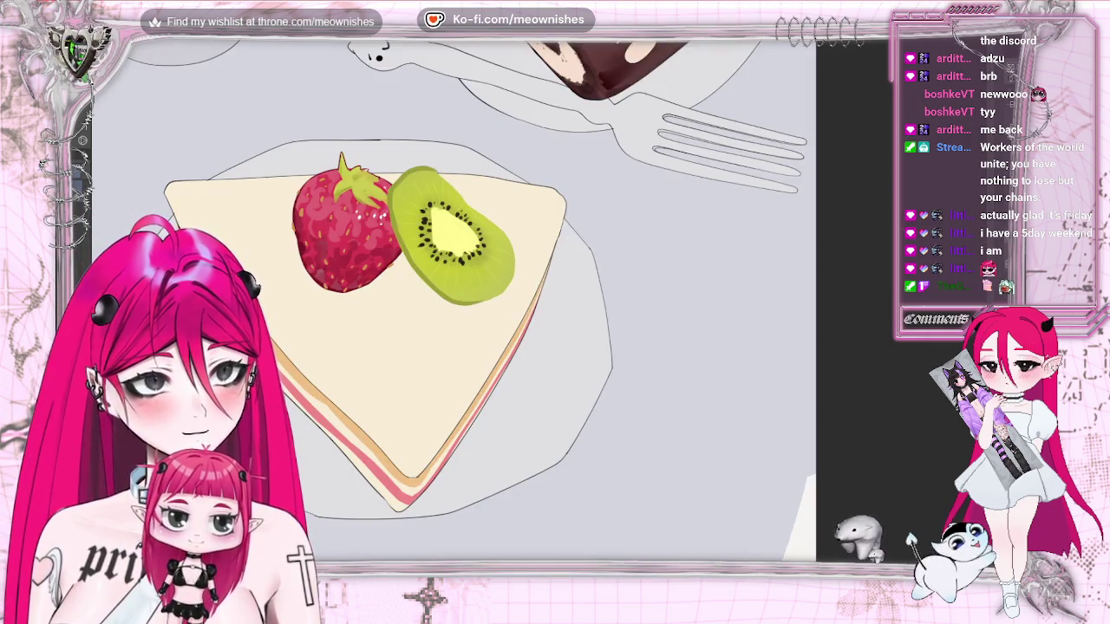
key(ctrl+z)
key(ctrl+y)
key(ctrl+z)
key(ctrl+y)
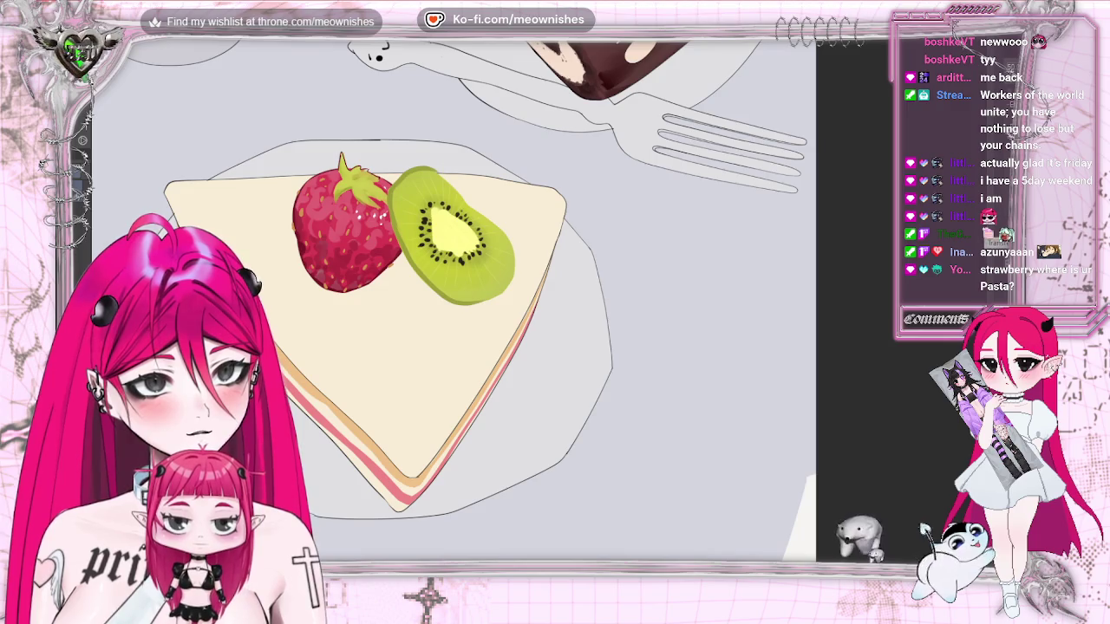
key(ctrl+z)
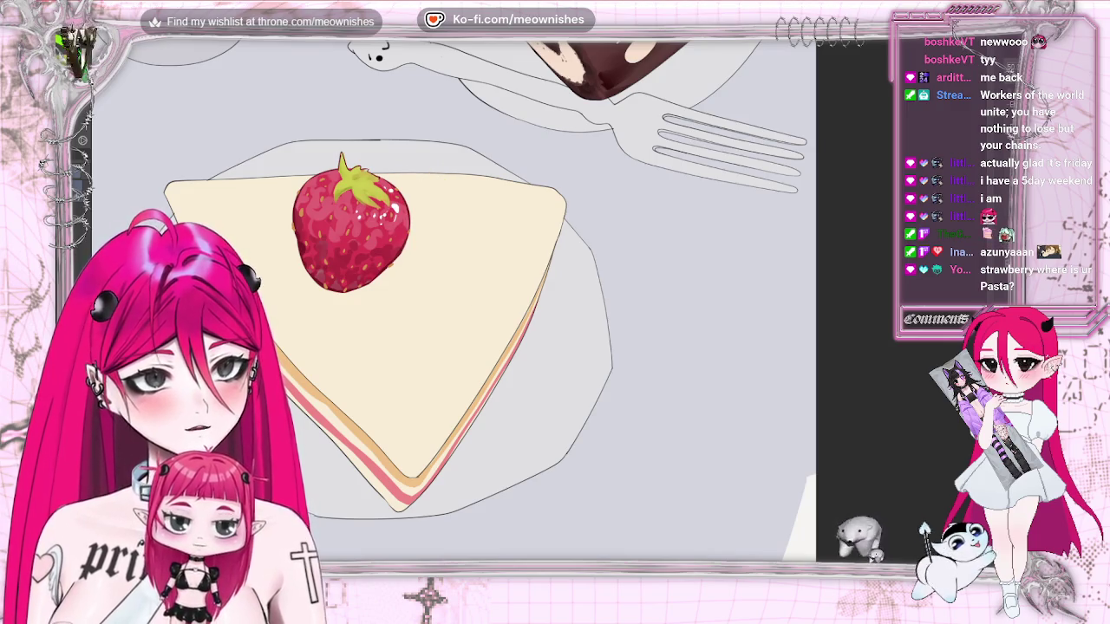
key(ctrl+y)
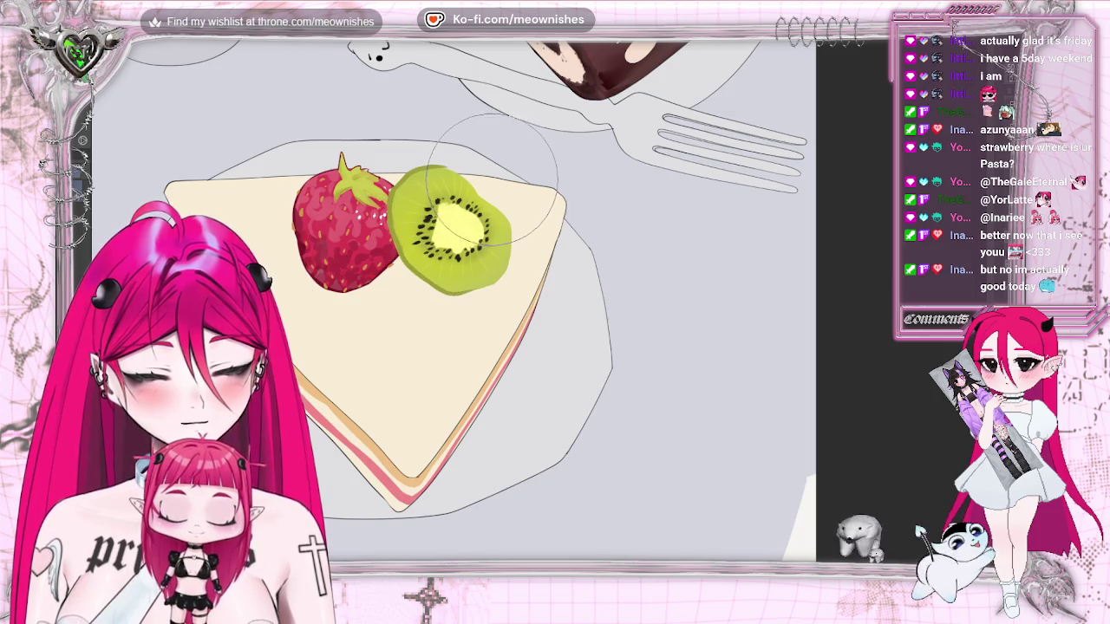
Zoom around the kiwi slice to touch up its pale core and seed ring
scroll(533, 299, down, 5)
scroll(532, 299, down, 2)
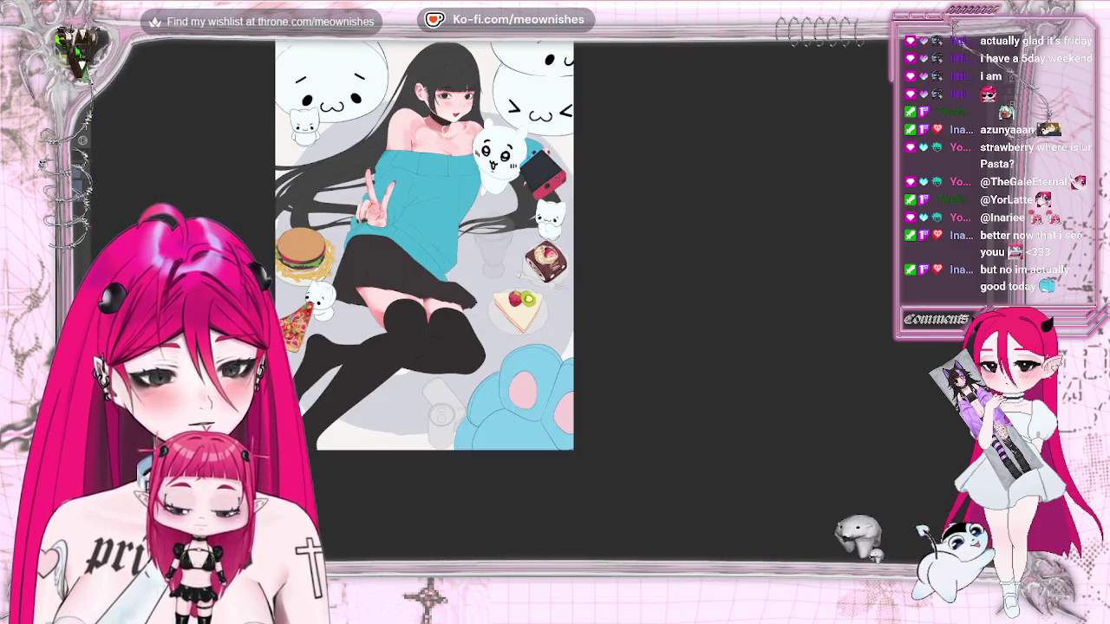
scroll(534, 305, up, 4)
scroll(534, 305, up, 3)
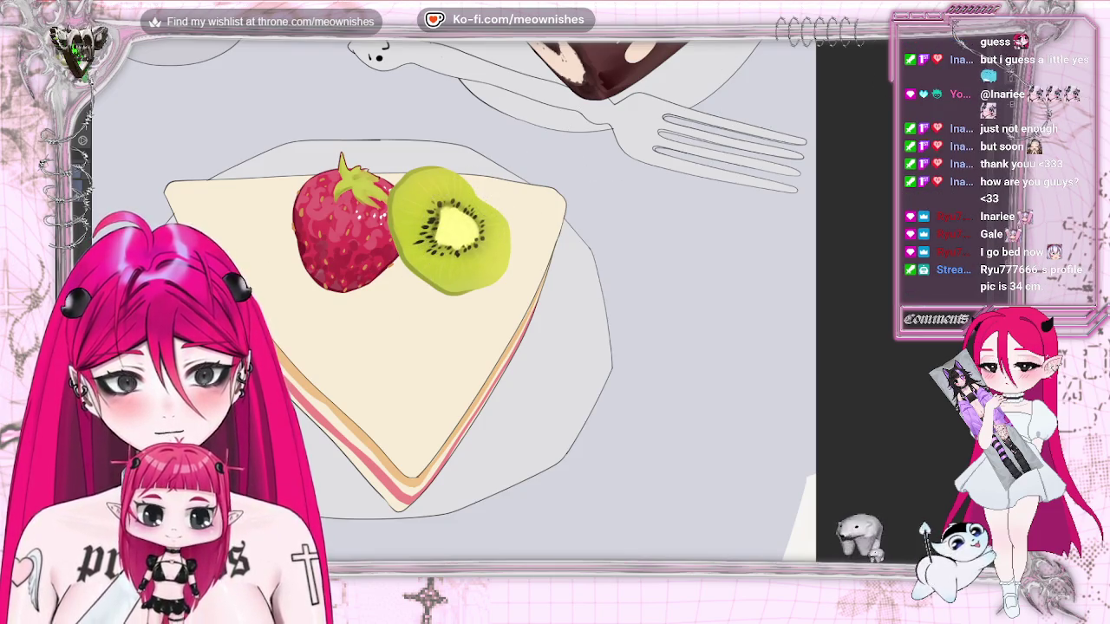
Zoom in on the kiwi beside the strawberry, then rotate and mirror the view to check it
scroll(542, 310, down, 3)
scroll(542, 310, down, 3)
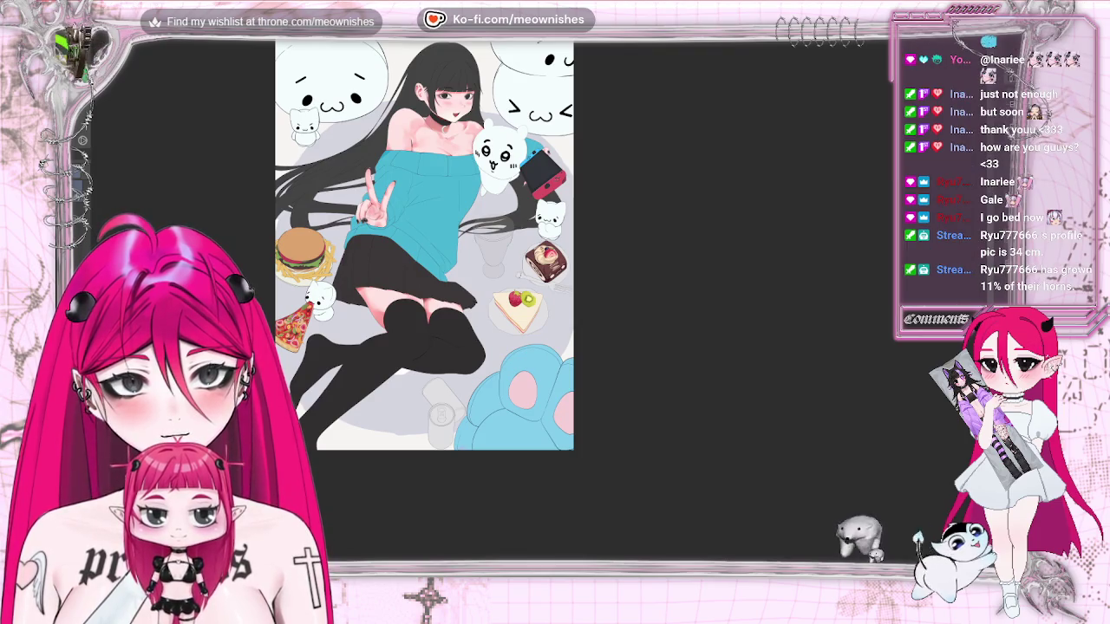
scroll(520, 304, up, 2)
scroll(520, 303, up, 2)
scroll(520, 303, up, 2)
scroll(520, 304, up, 2)
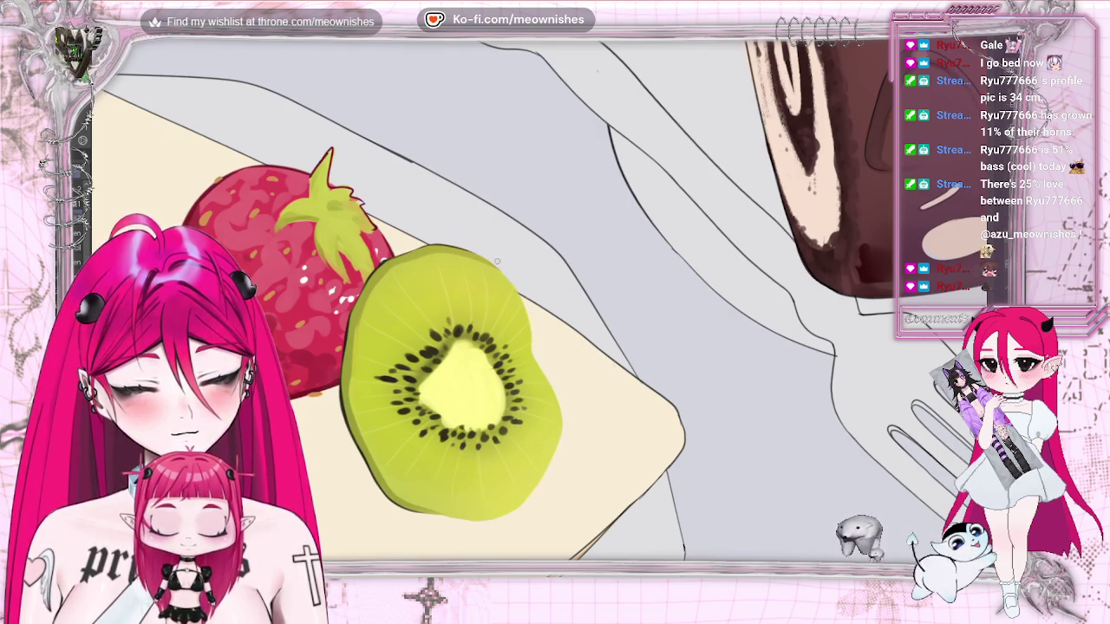
key(minus)
key(h)
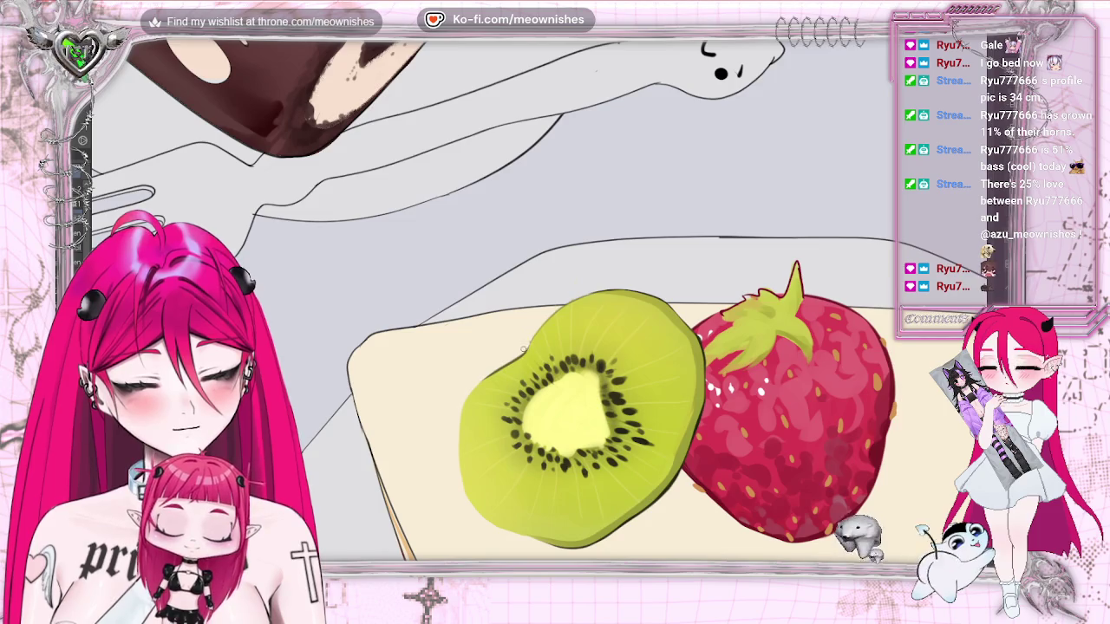
Flip the view back and reshape the kiwi slice's upper-left edge and seeds
scroll(470, 256, down, 3)
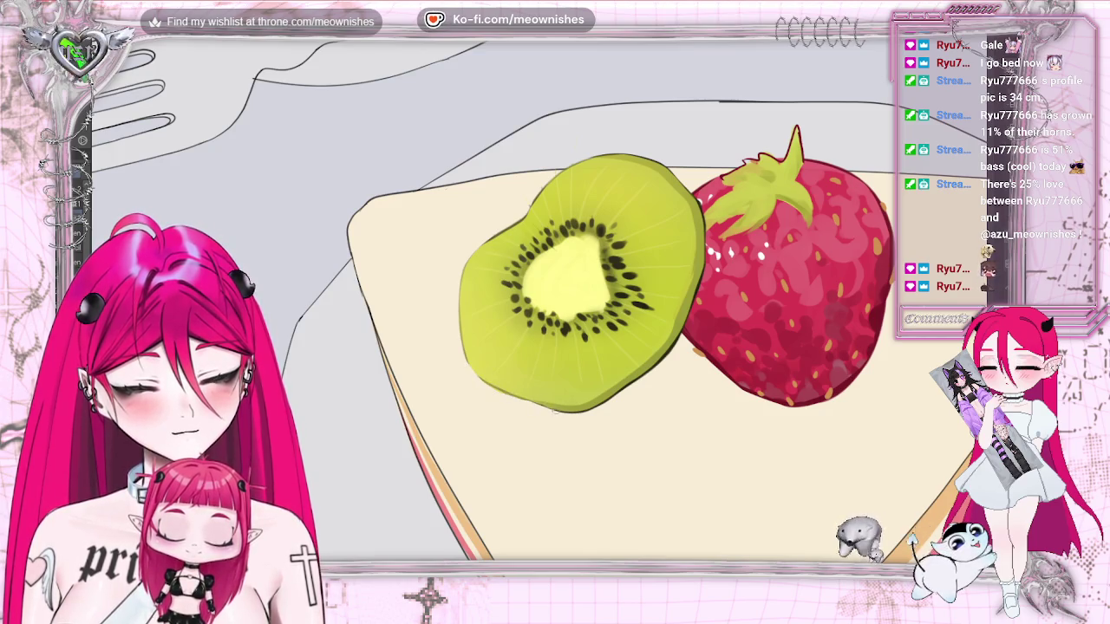
key(h)
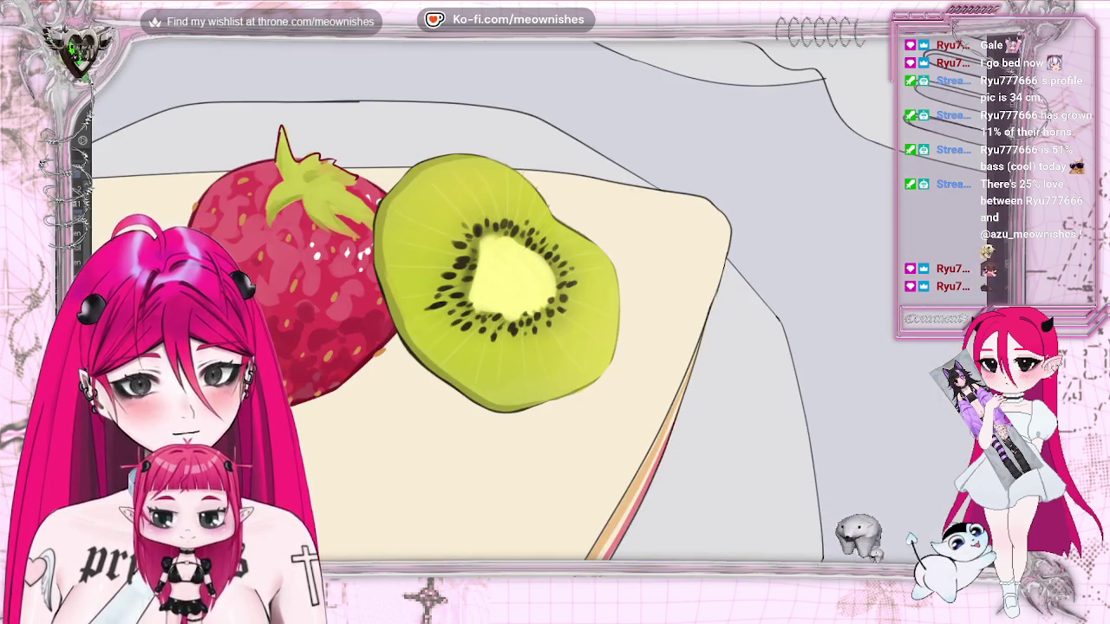
scroll(485, 304, down, 5)
scroll(486, 303, down, 2)
scroll(485, 303, up, 4)
scroll(485, 304, up, 3)
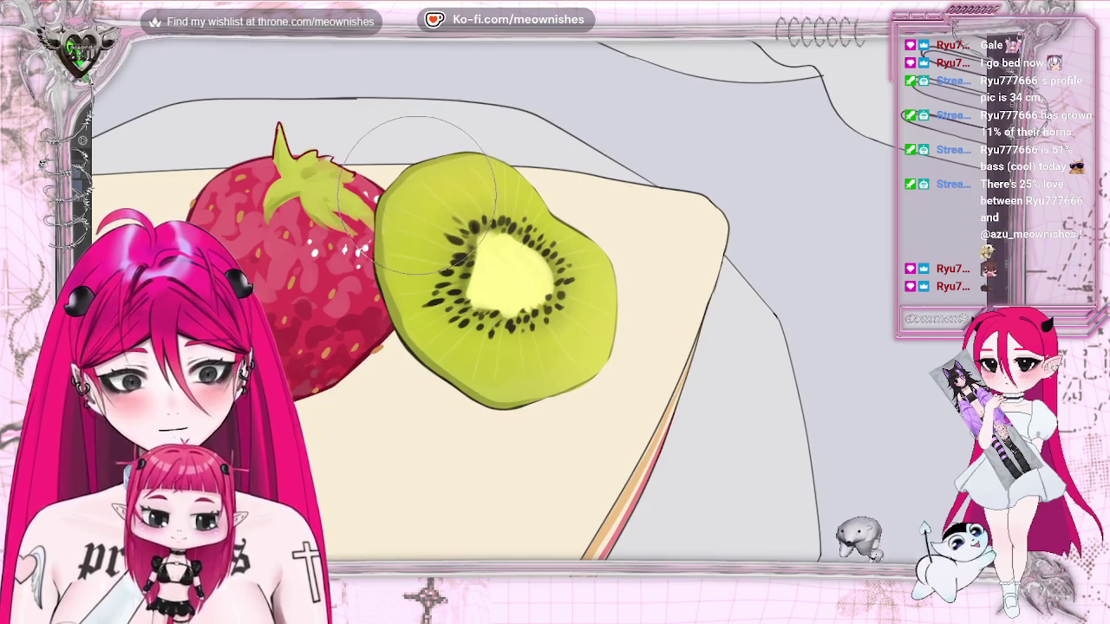
drag(408, 208, 445, 186)
drag(451, 225, 416, 191)
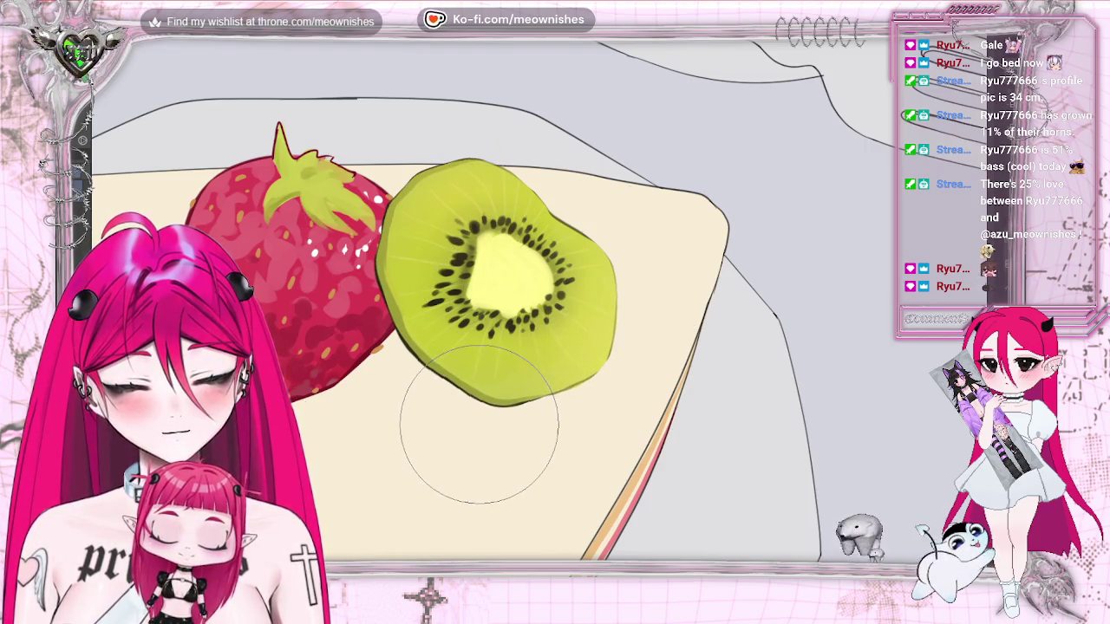
Zoom out to the whole illustration, then back in on the cake slices
key(ctrl+0)
key(ctrl+minus)
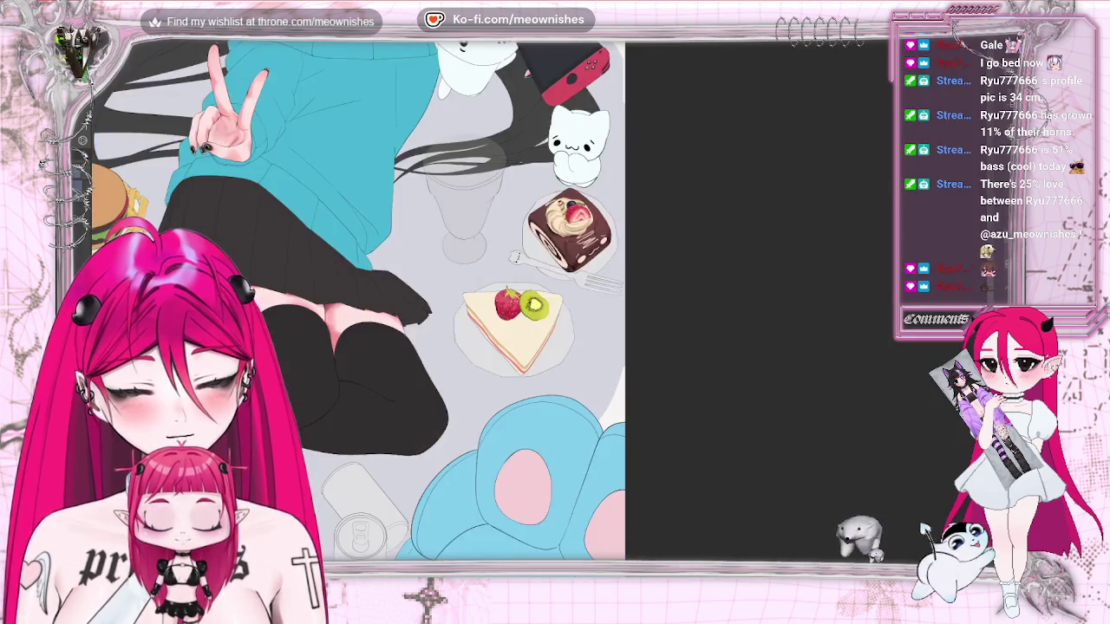
key(ctrl+minus)
key(ctrl+plus)
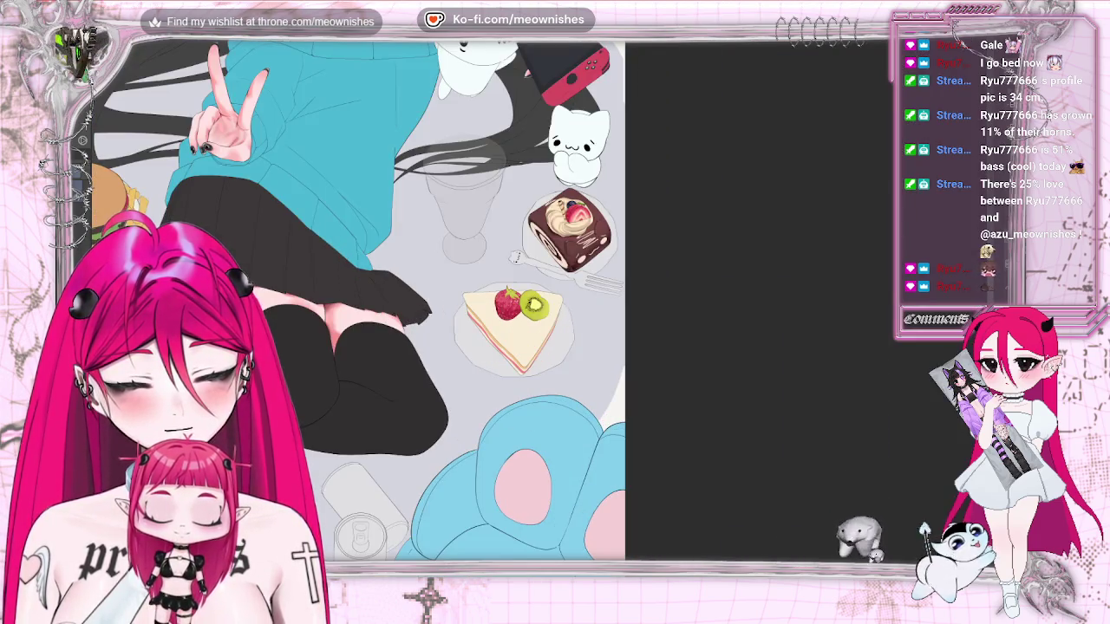
key(ctrl+minus)
key(ctrl+plus)
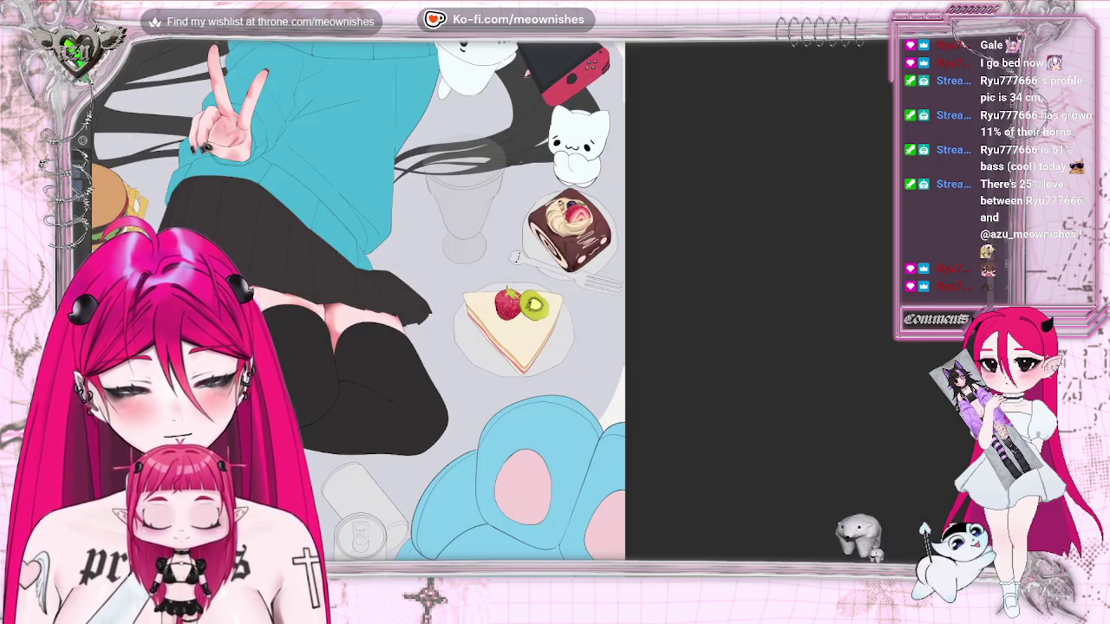
key(ctrl+plus)
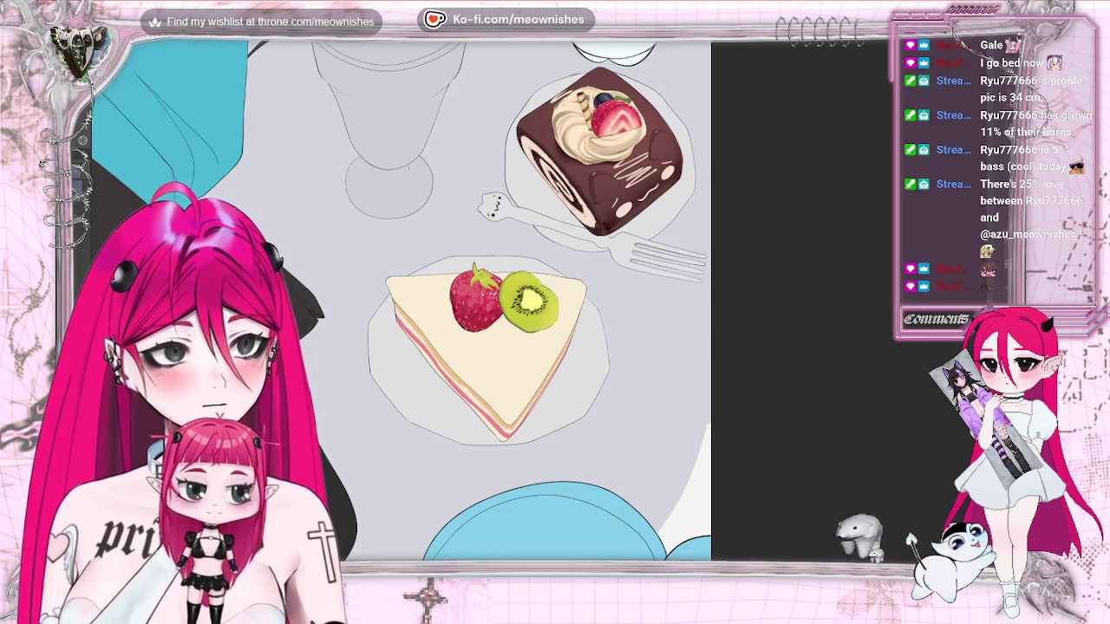
Zoom in on the kiwi and revise its flesh colouring, undoing the last change
scroll(541, 308, up, 1)
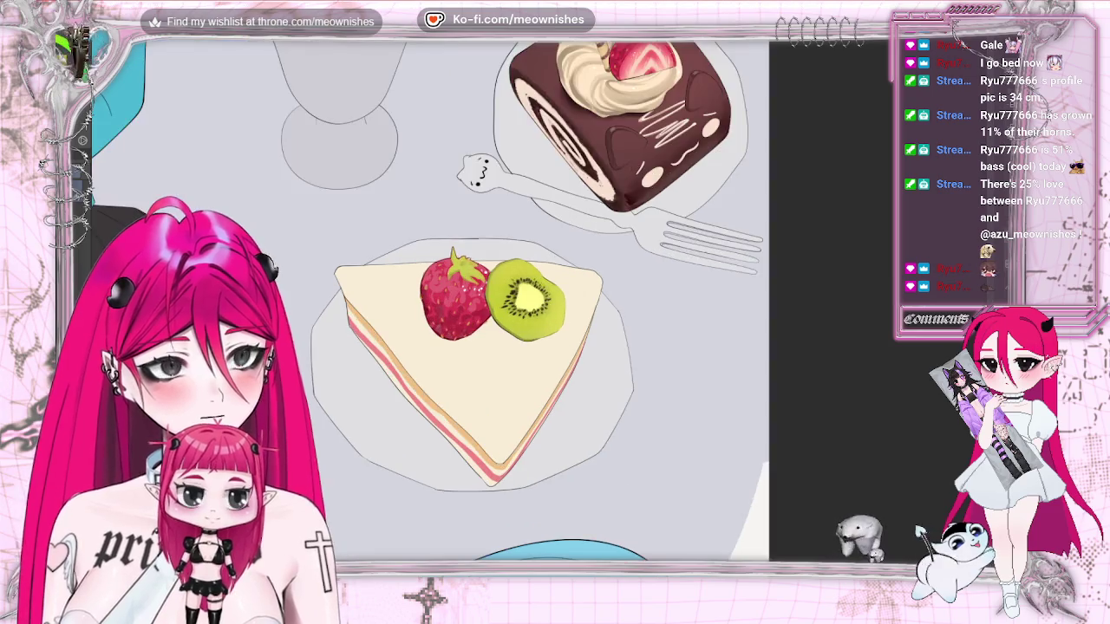
scroll(540, 307, up, 1)
scroll(540, 307, up, 1)
scroll(540, 308, up, 1)
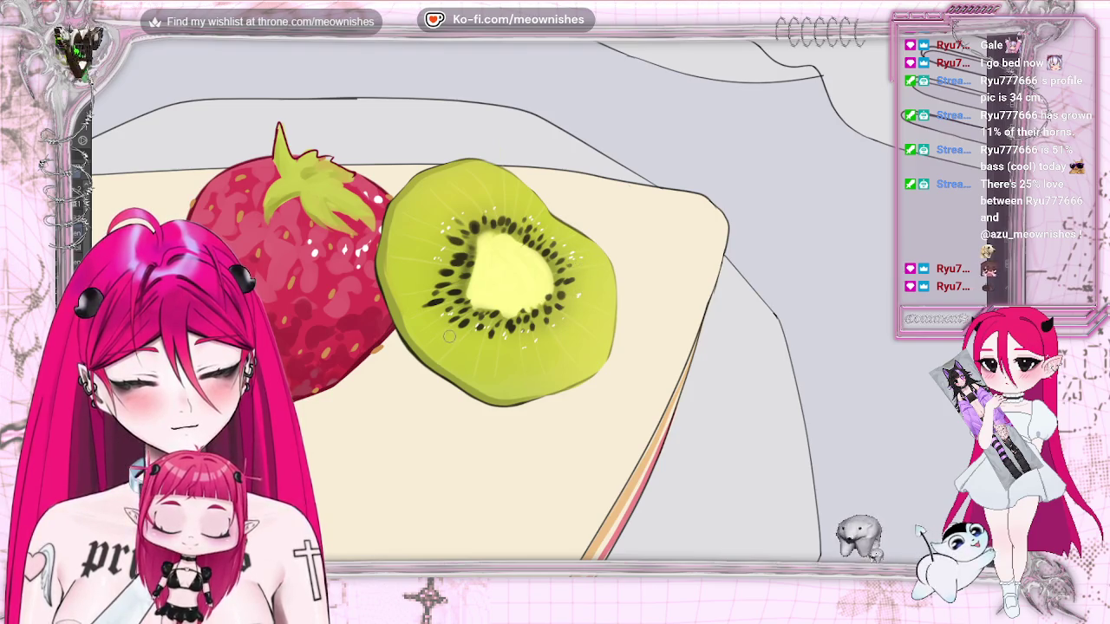
scroll(425, 274, down, 5)
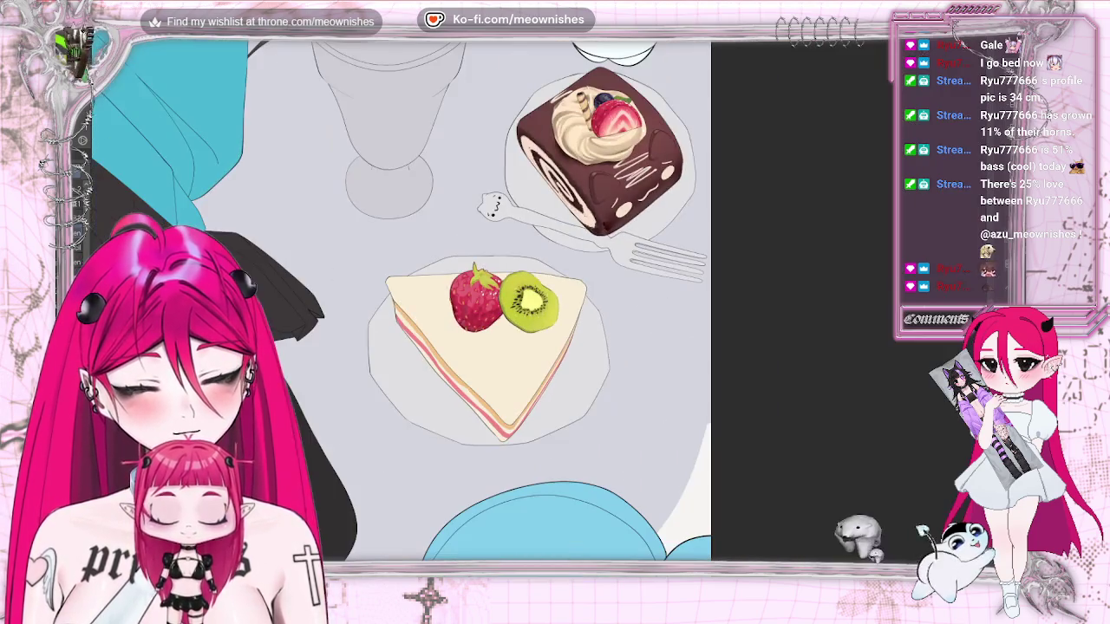
scroll(538, 305, up, 5)
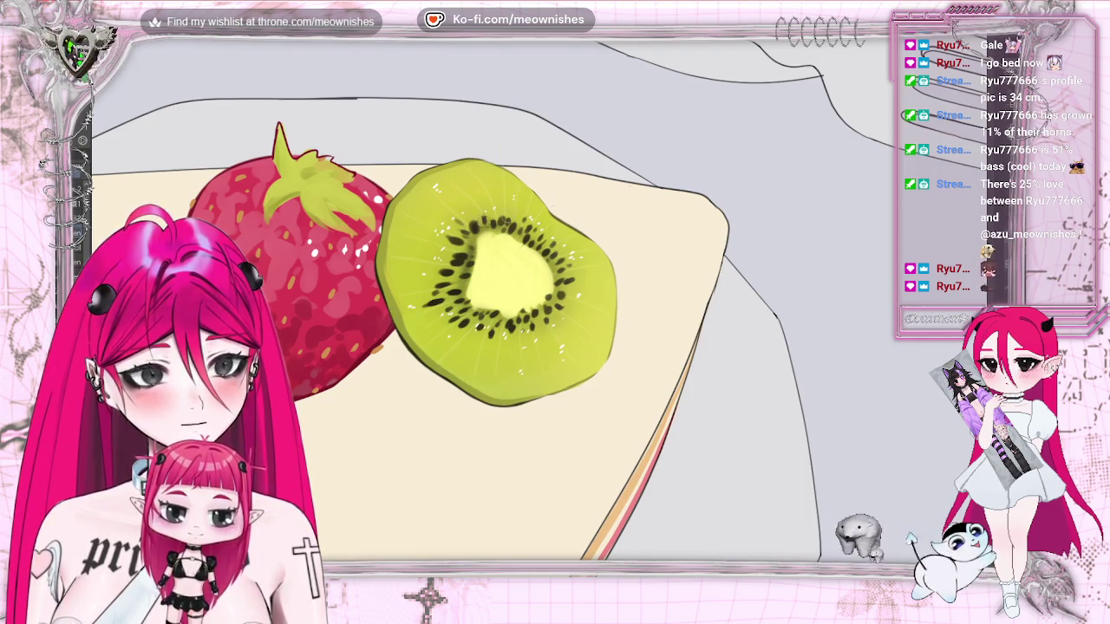
scroll(520, 295, down, 2)
scroll(520, 295, down, 1)
scroll(520, 295, down, 1)
scroll(520, 295, up, 1)
scroll(520, 295, up, 2)
scroll(520, 295, up, 2)
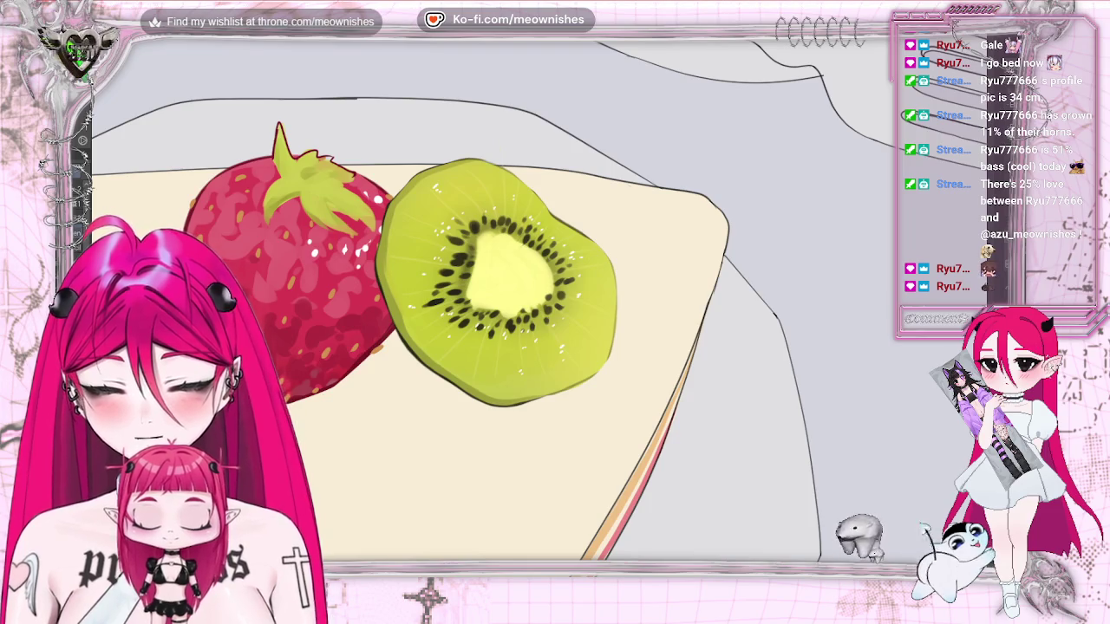
key(ctrl+z)
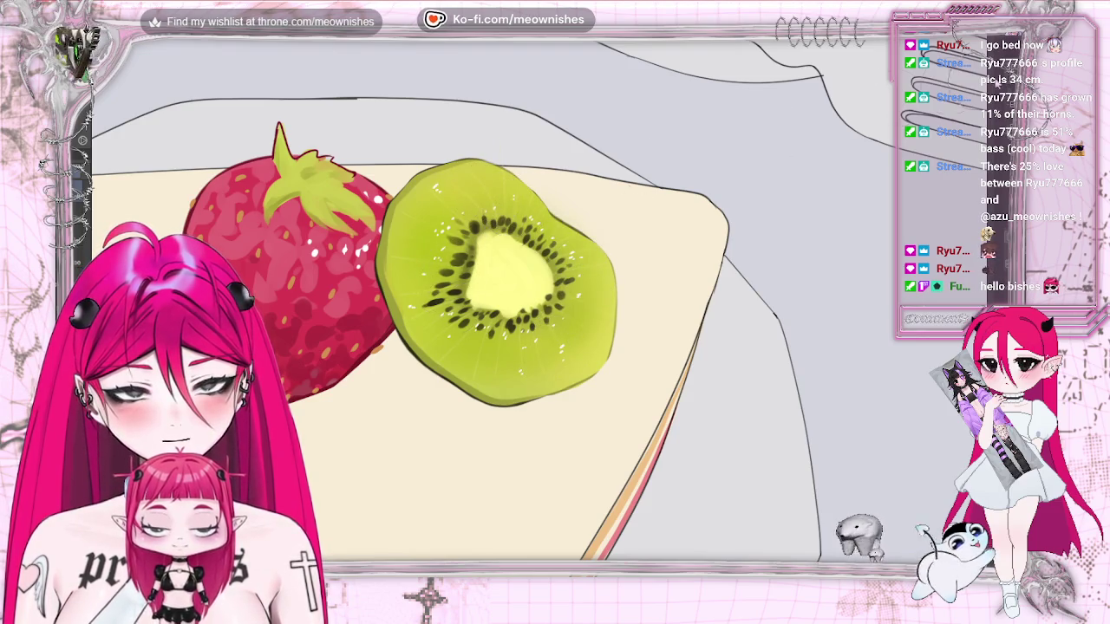
Zoom out and back into the kiwi to add white glossy specks to its flesh
scroll(429, 299, down, 3)
scroll(429, 299, down, 3)
scroll(429, 299, down, 2)
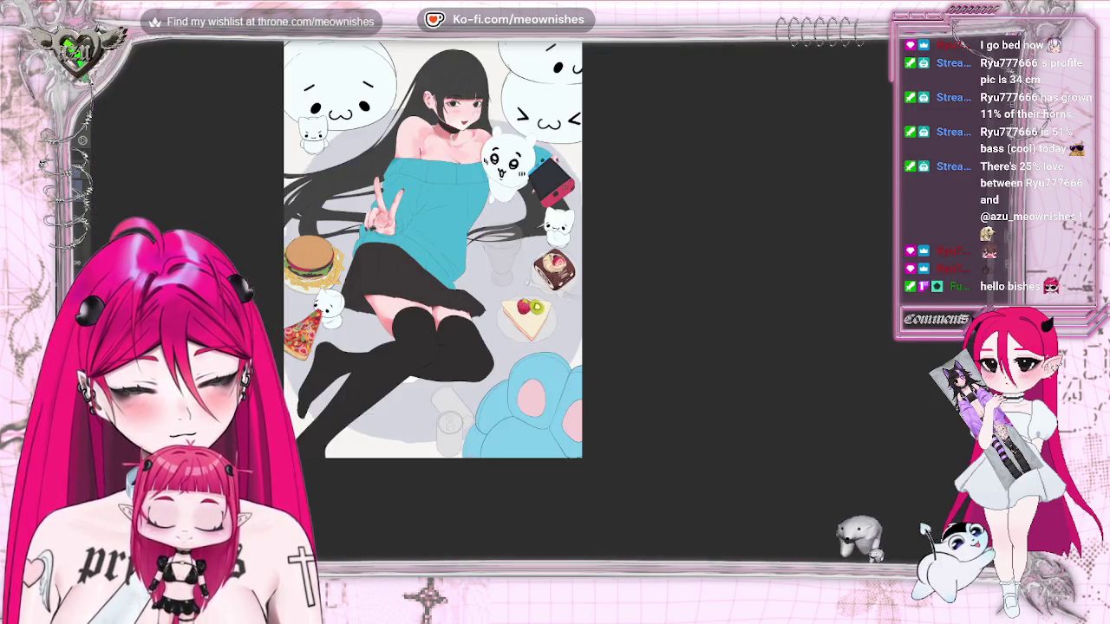
scroll(468, 364, up, 5)
scroll(540, 308, up, 4)
scroll(539, 308, up, 2)
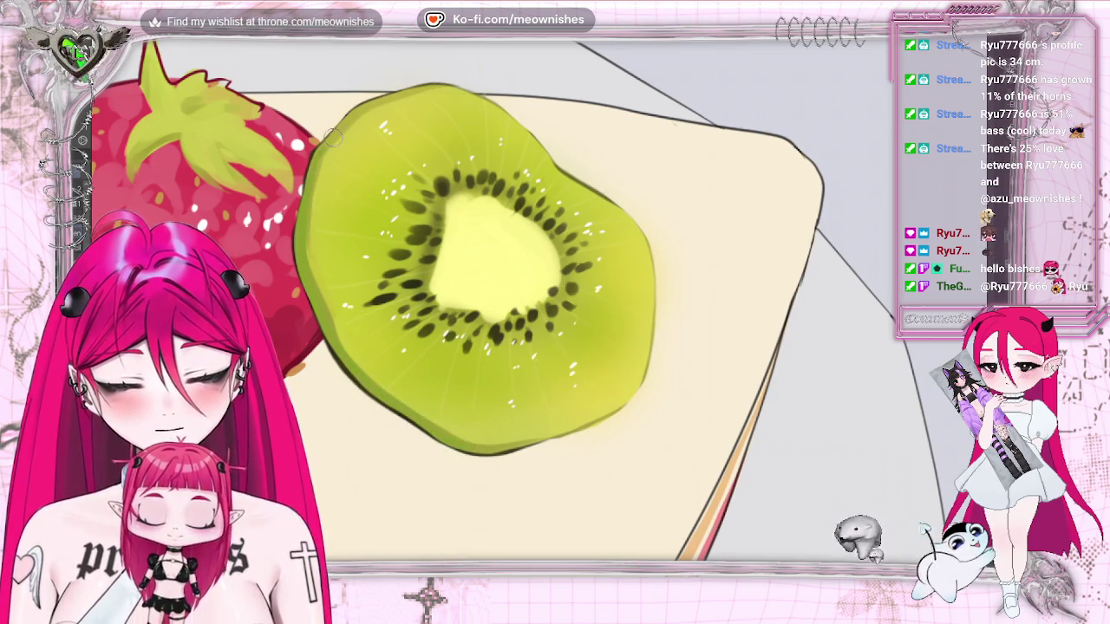
Zoom out to the full picture, then zoom in close on the kiwi slice's seed ring
scroll(520, 295, down, 3)
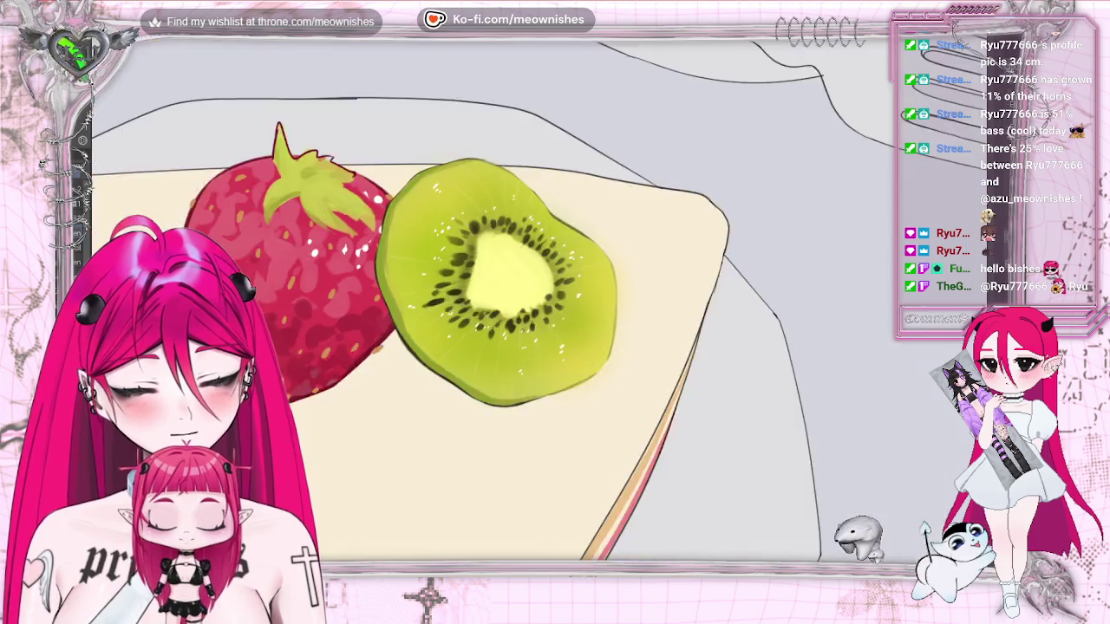
scroll(520, 295, down, 3)
scroll(520, 294, down, 2)
scroll(537, 307, up, 5)
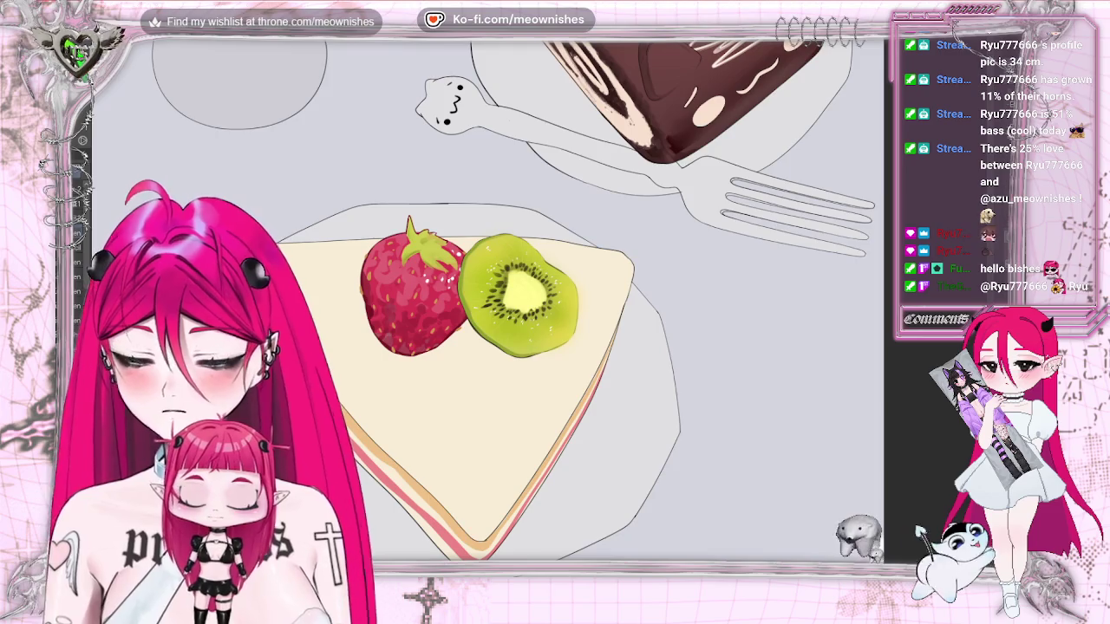
scroll(547, 313, up, 3)
scroll(538, 234, up, 2)
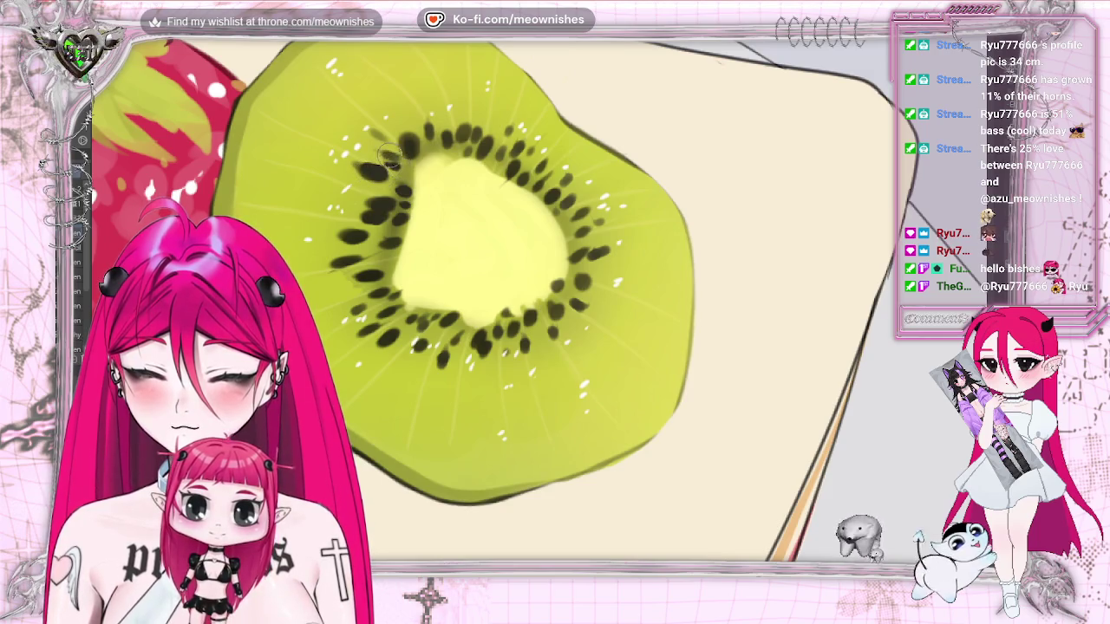
Dab two new dark seeds onto the top of the kiwi slice's seed ring
drag(427, 134, 425, 132)
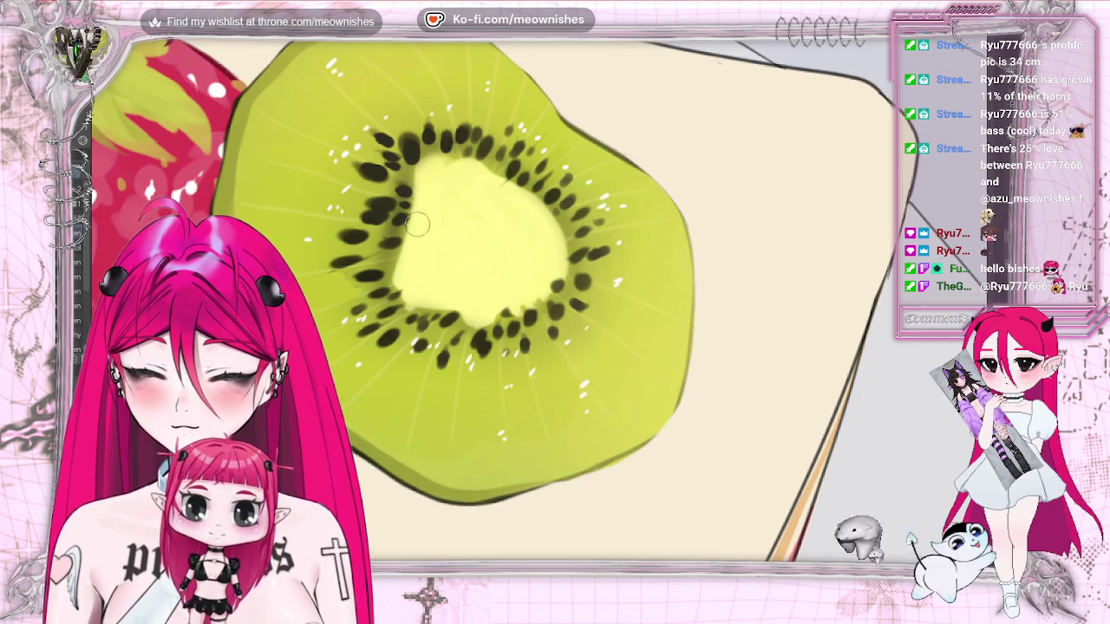
drag(359, 308, 358, 310)
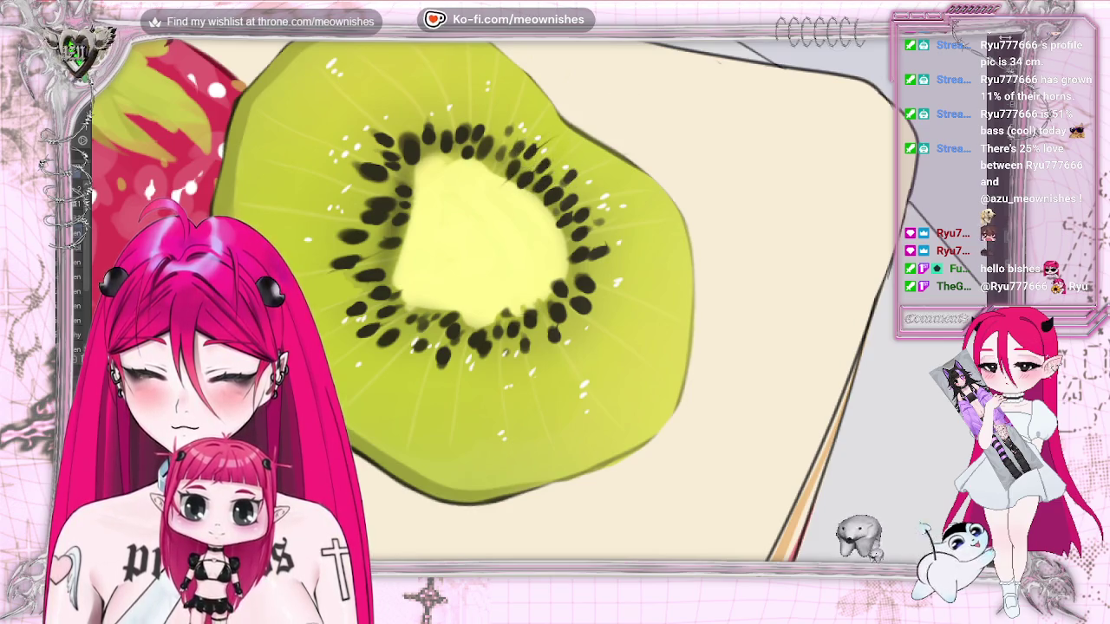
scroll(528, 154, down, 5)
scroll(533, 299, down, 2)
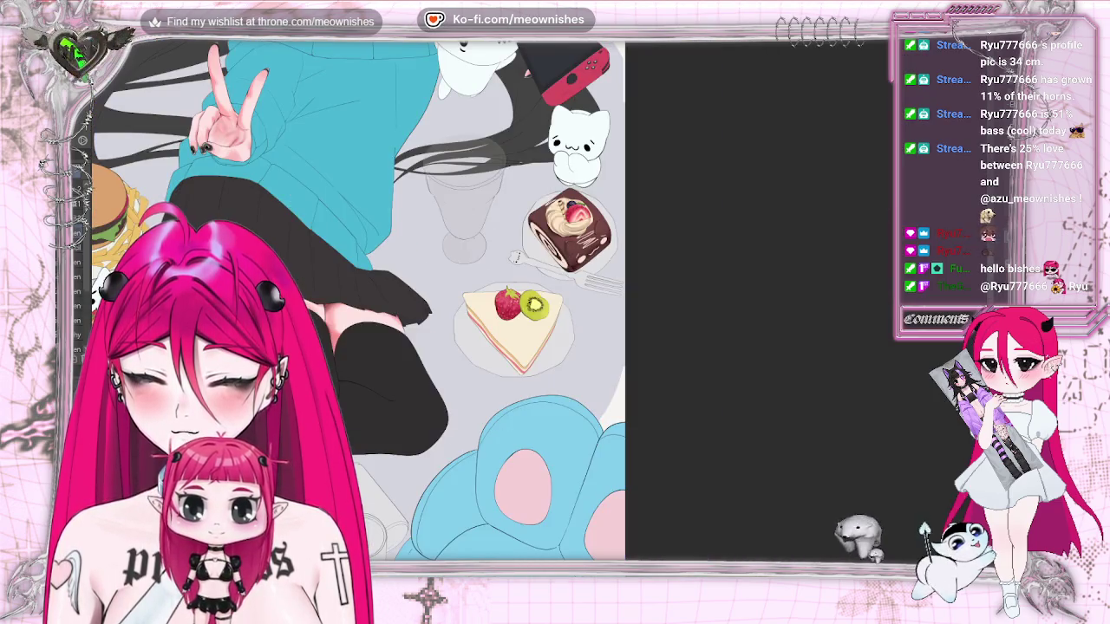
scroll(533, 299, up, 5)
scroll(533, 299, up, 3)
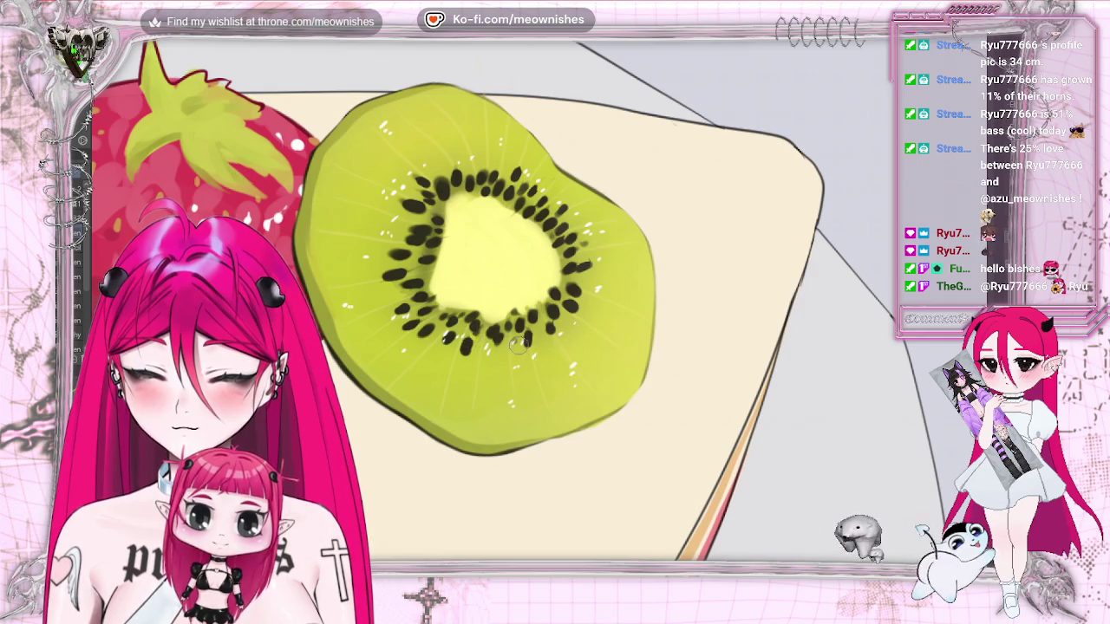
key(ctrl+z)
key(ctrl+y)
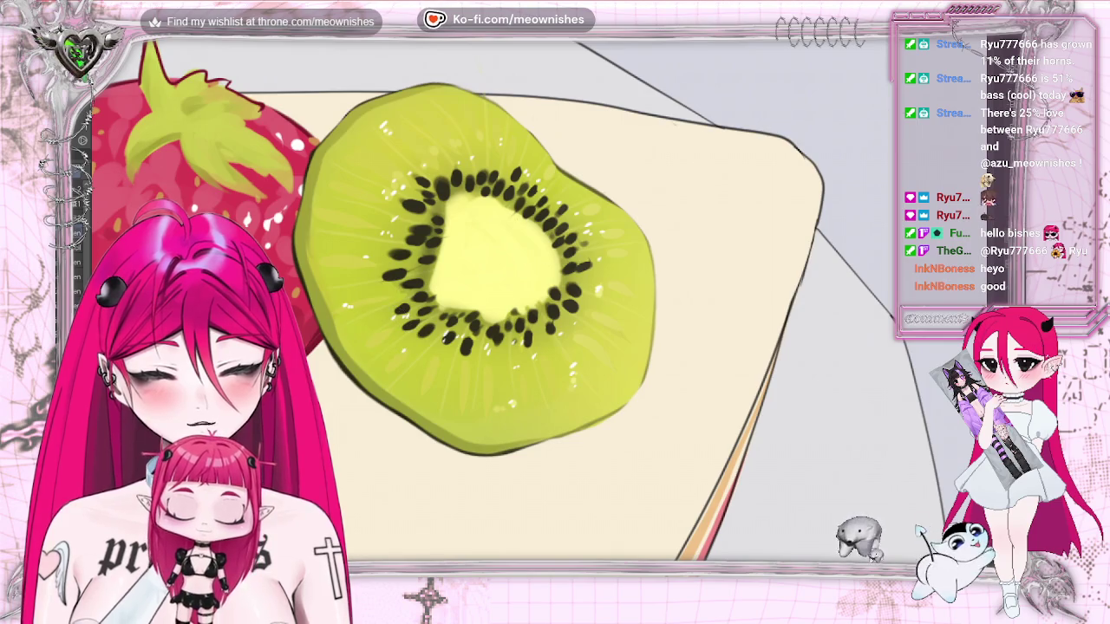
key(ctrl+minus)
key(ctrl+minus)
key(ctrl+minus)
key(ctrl+minus)
key(ctrl+minus)
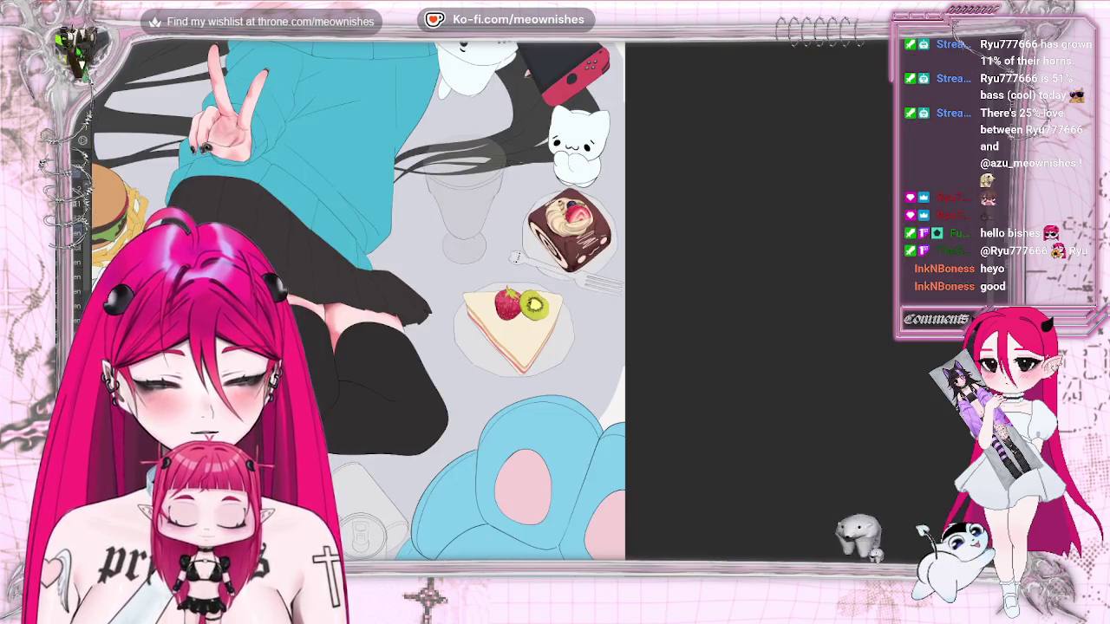
Airbrush a soft light glow over the kiwi's pale centre, enlarging the brush for broad strokes
key(ctrl+plus)
key(ctrl+plus)
key(ctrl+plus)
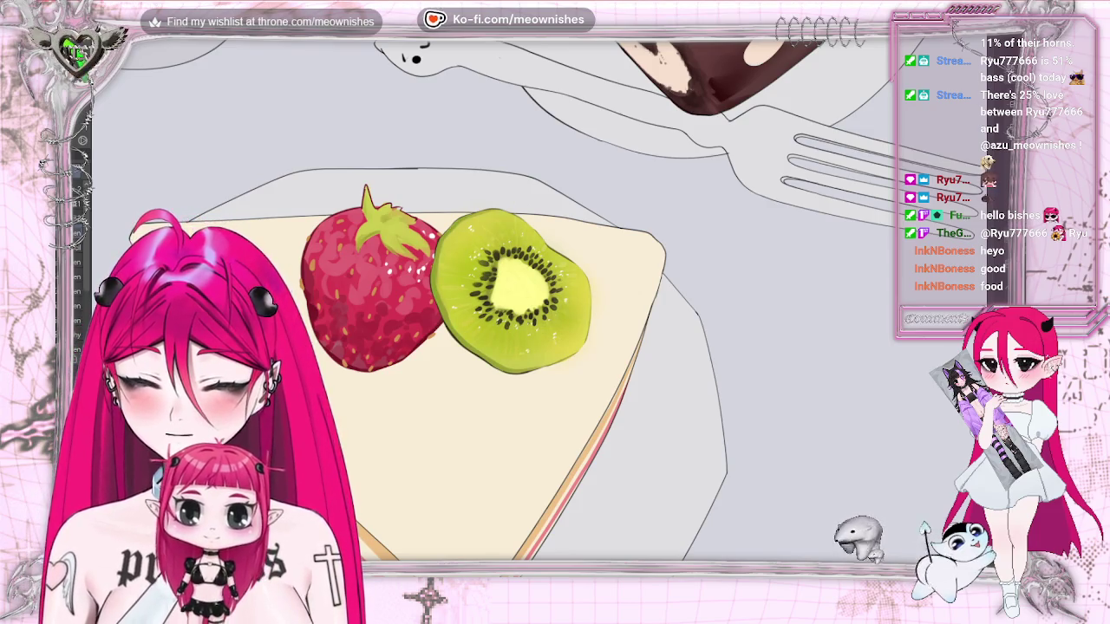
key(ctrl+minus)
key(ctrl+minus)
scroll(538, 304, up, 3)
scroll(539, 305, up, 3)
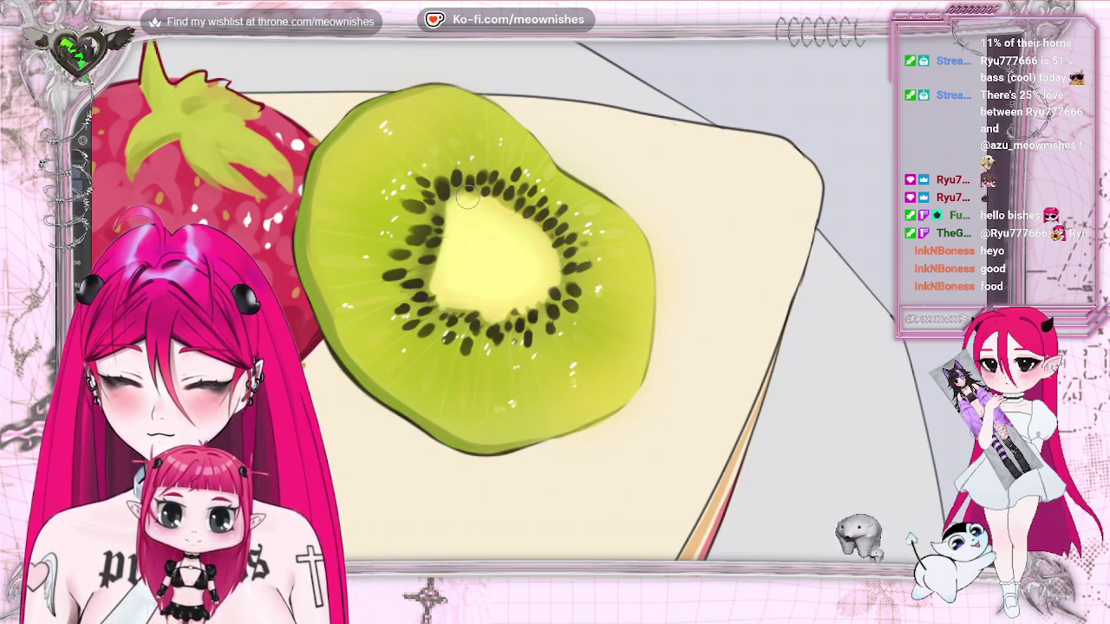
drag(439, 224, 435, 294)
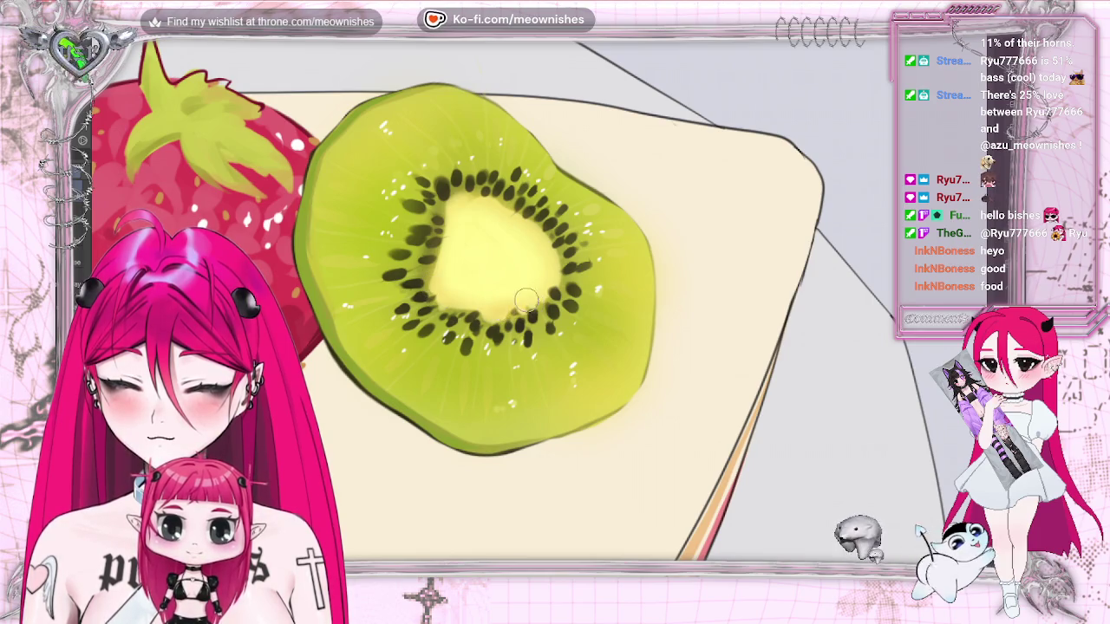
key(bracketright)
drag(472, 254, 490, 239)
scroll(485, 303, down, 5)
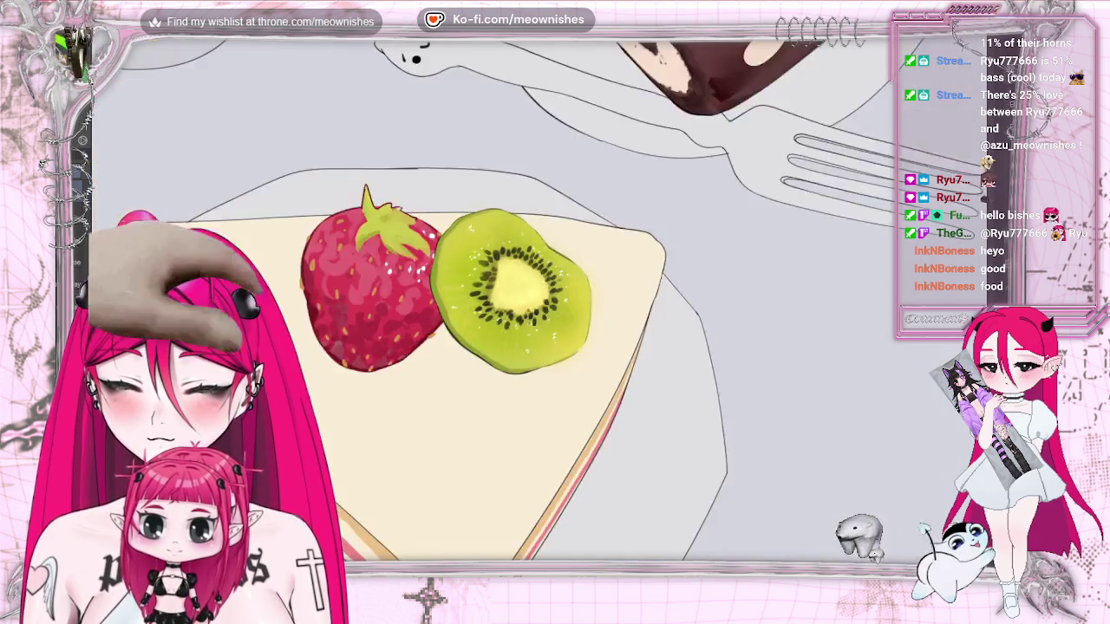
scroll(550, 310, up, 4)
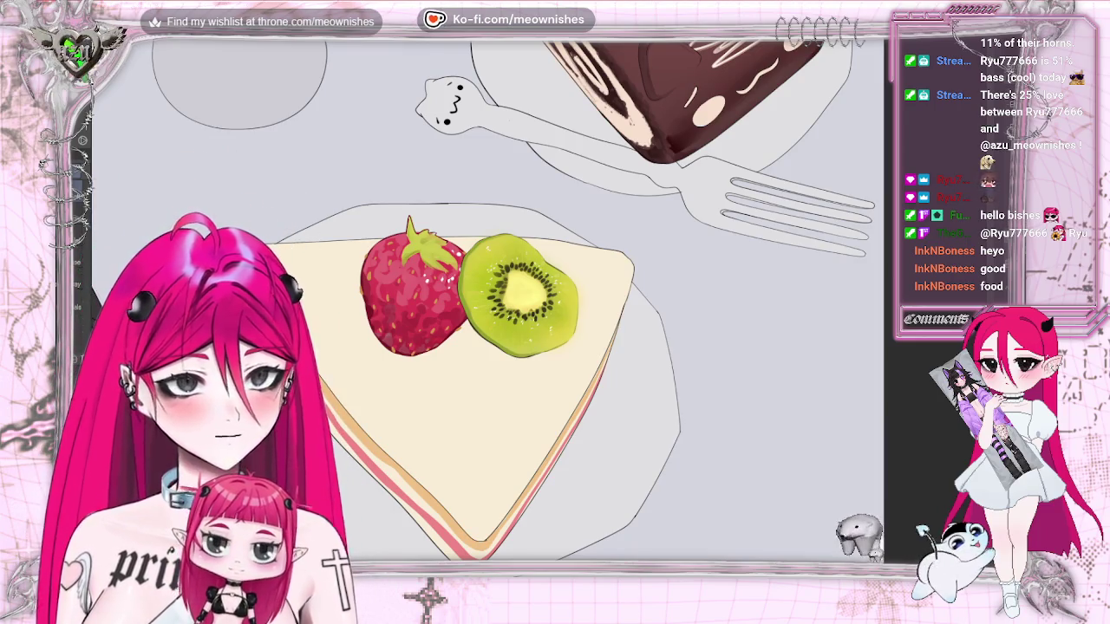
drag(347, 251, 351, 312)
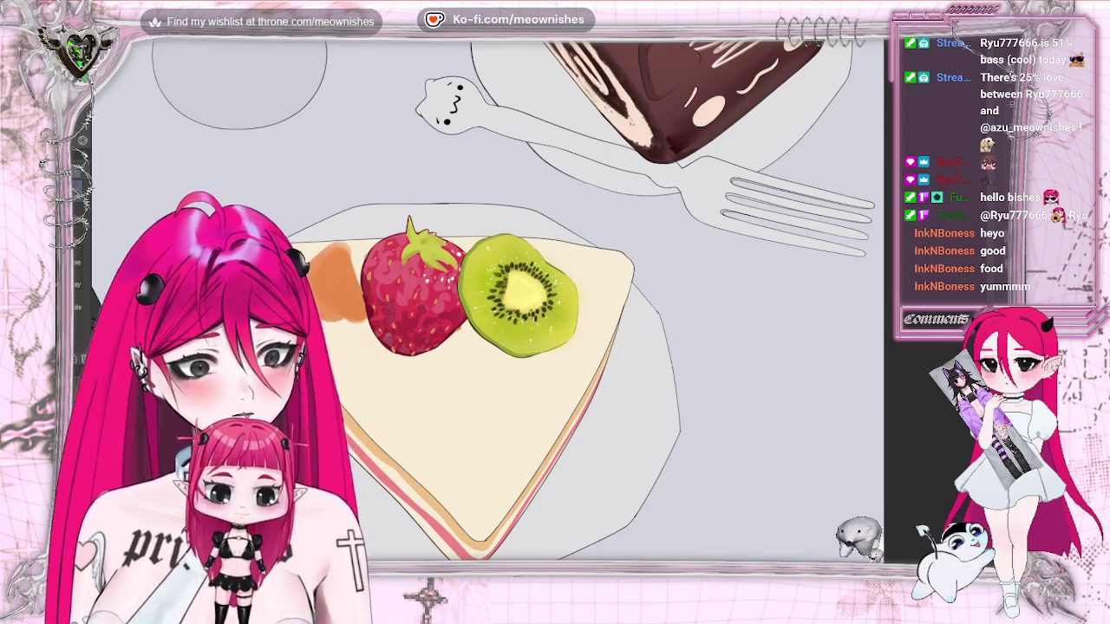
scroll(541, 313, up, 2)
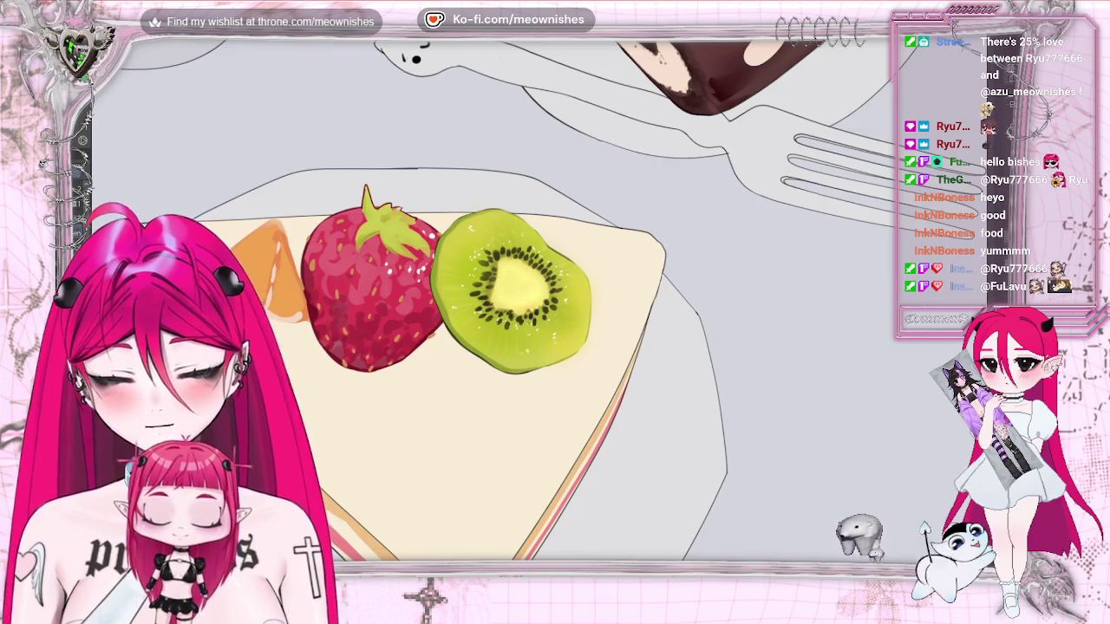
scroll(485, 295, down, 3)
scroll(486, 294, down, 3)
scroll(485, 294, up, 2)
scroll(520, 294, up, 4)
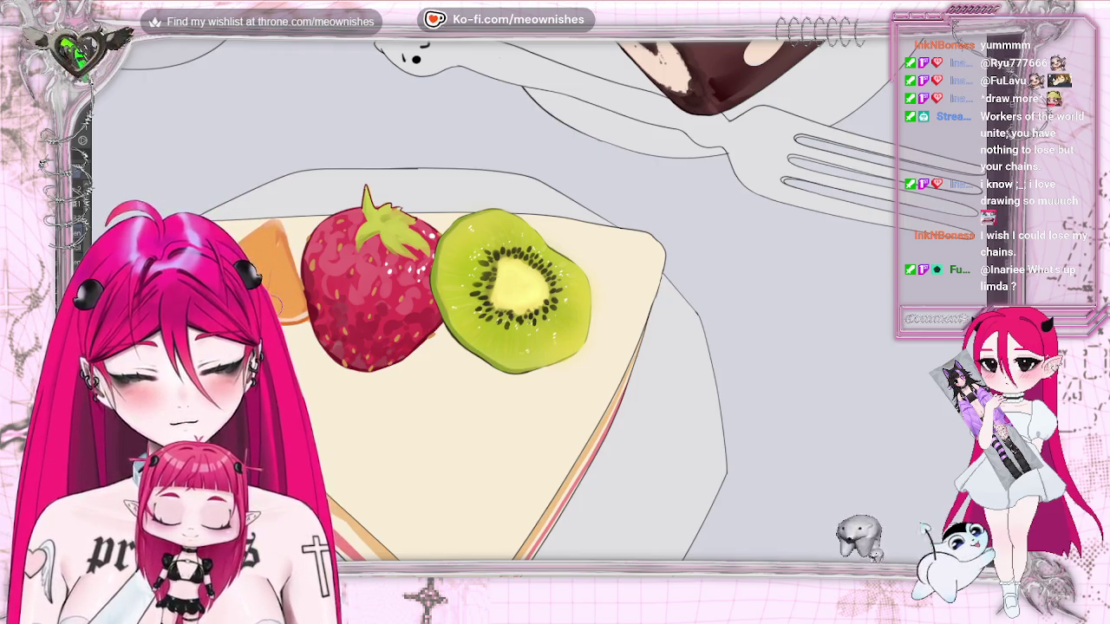
scroll(486, 294, down, 5)
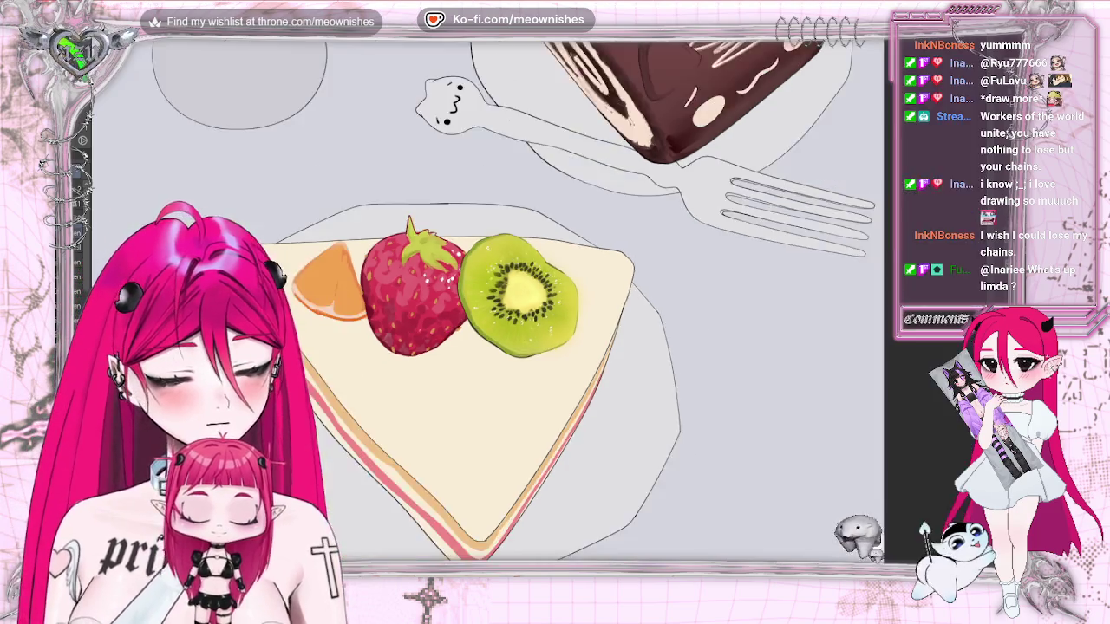
scroll(494, 338, down, 2)
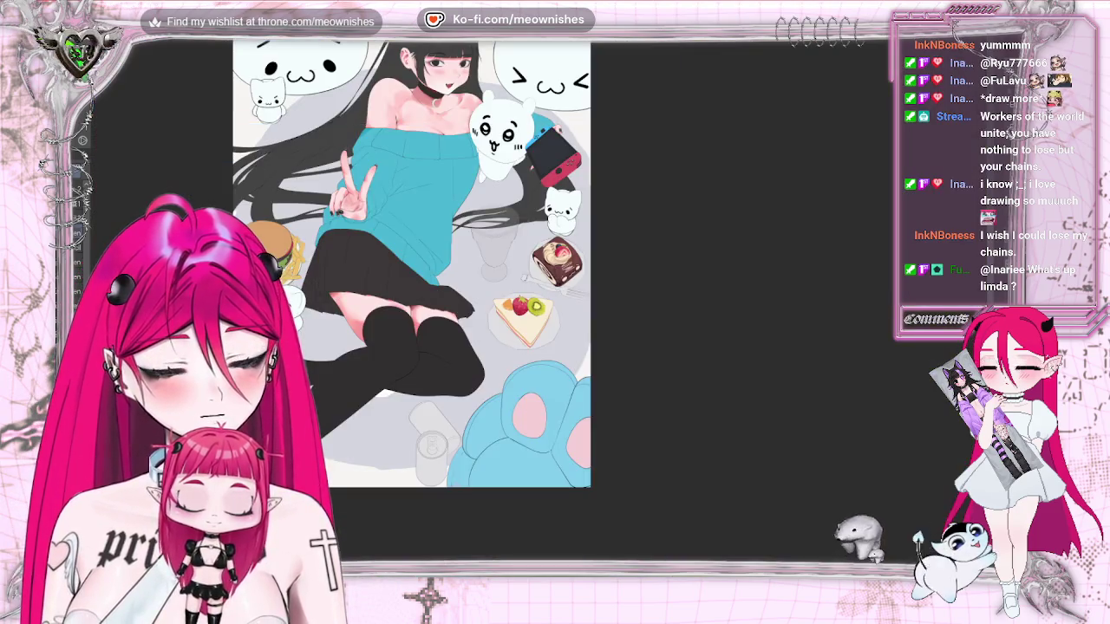
scroll(494, 338, up, 2)
scroll(494, 338, up, 1)
scroll(495, 338, up, 2)
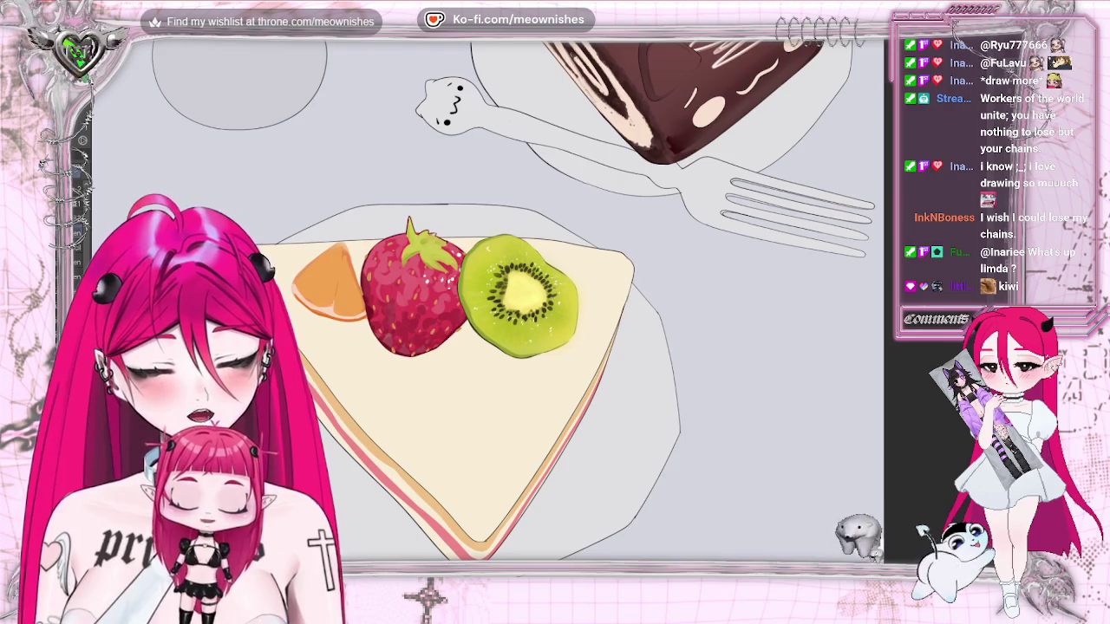
Move the orange wedge right so it tucks partly behind the strawberry
key(ctrl+z)
key(ctrl+y)
mouse_move(362, 324)
mouse_down()
mouse_move(375, 323)
mouse_move(370, 258)
mouse_up()
Free-transform the orange wedge's corners into a more upright shape and commit it
key(ctrl+t)
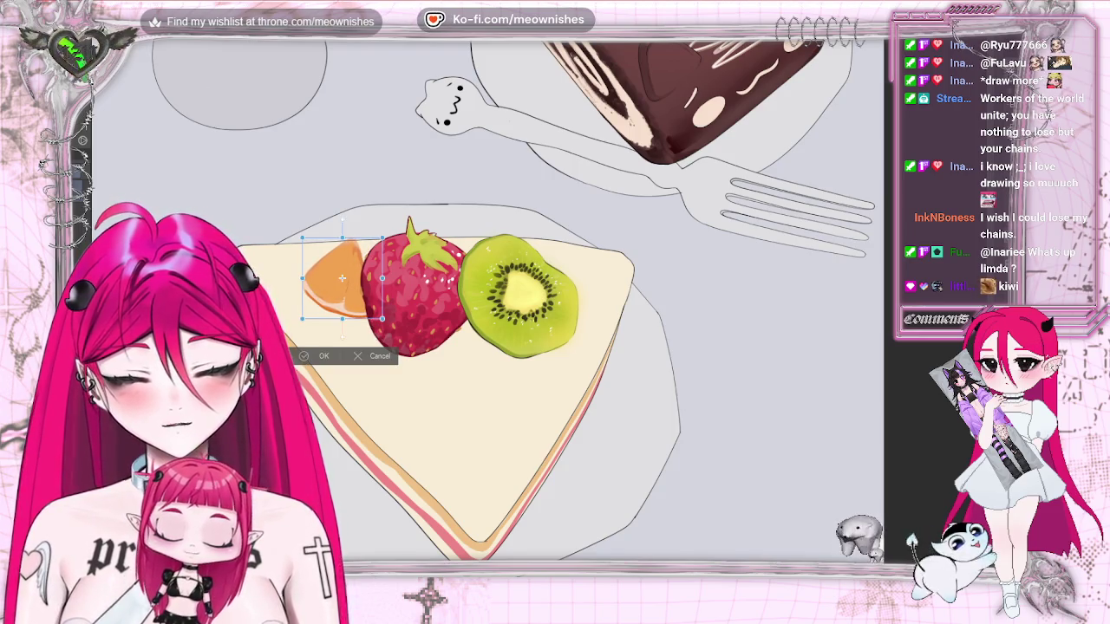
drag(381, 238, 370, 254)
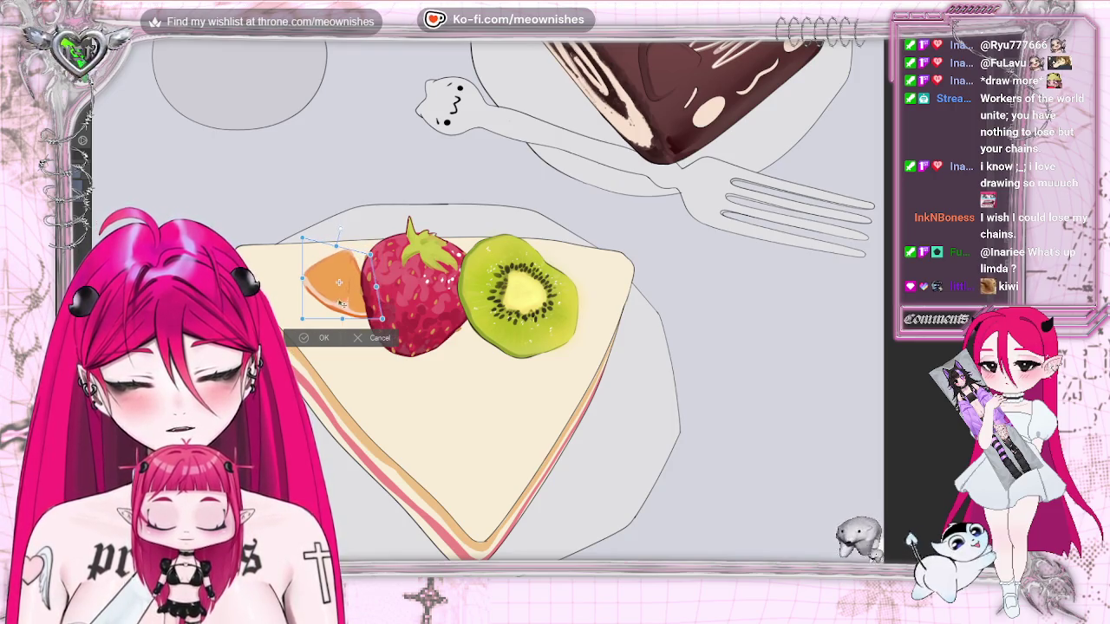
drag(302, 320, 328, 339)
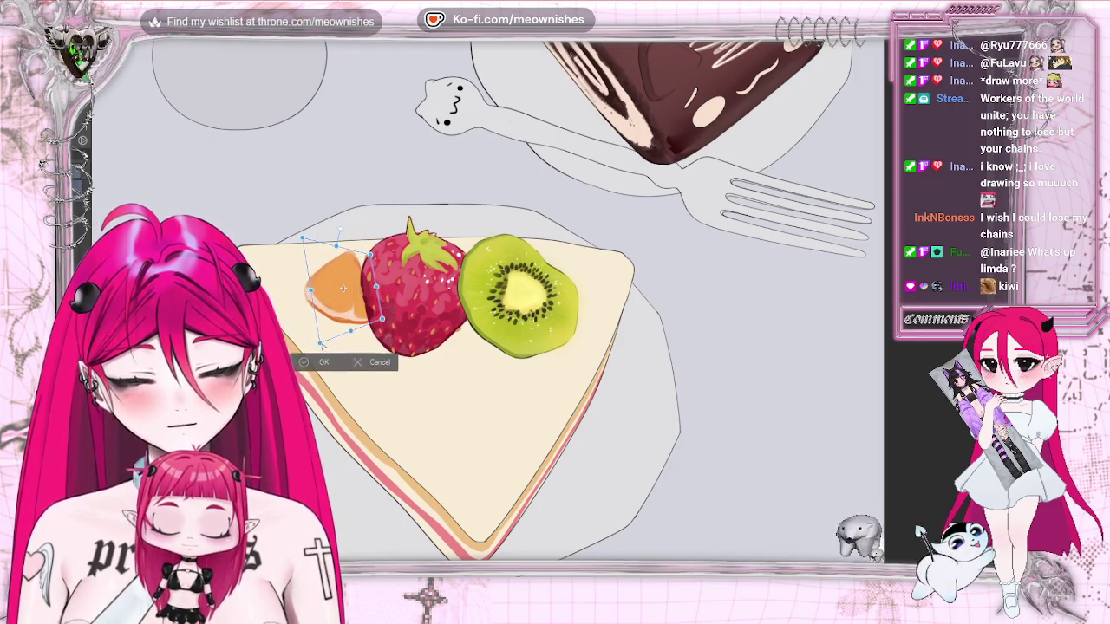
drag(370, 254, 360, 253)
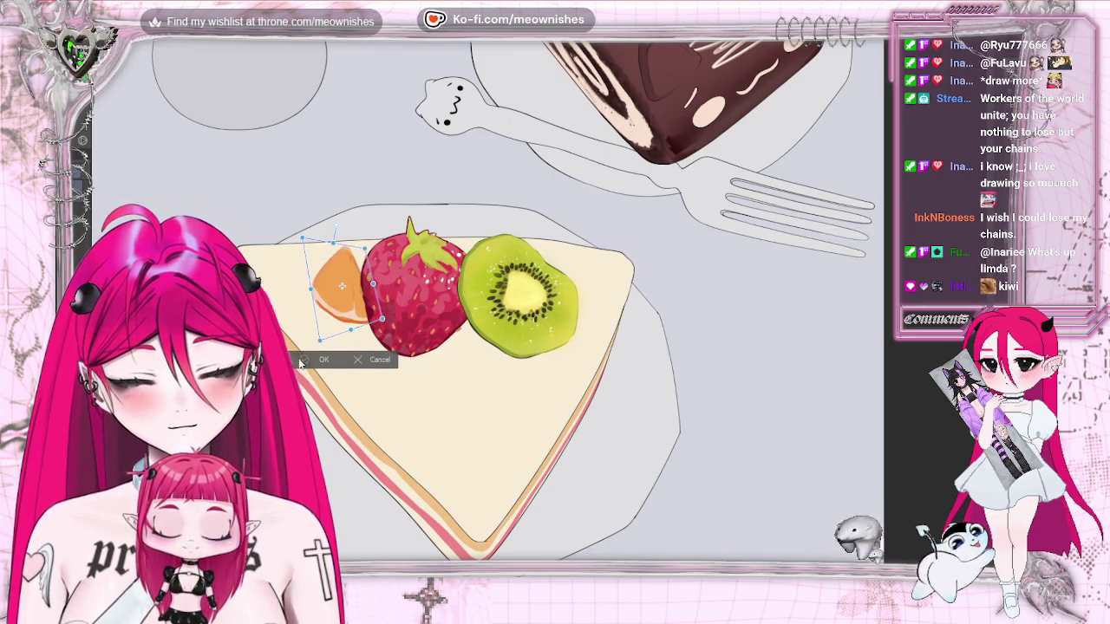
key(Return)
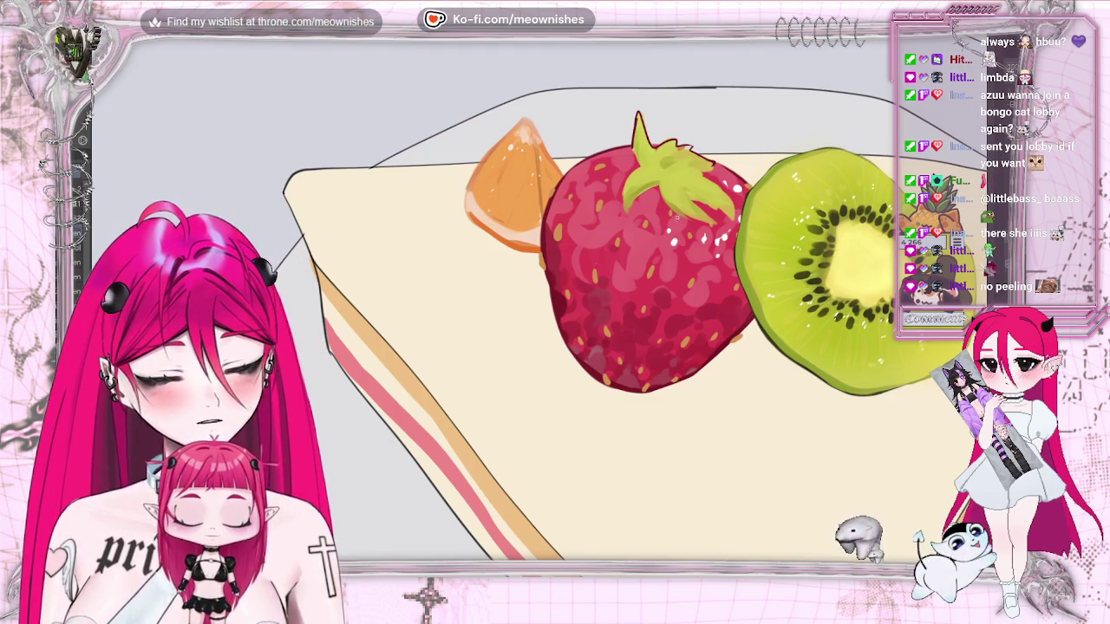
key(h)
key(h)
key(ctrl+minus)
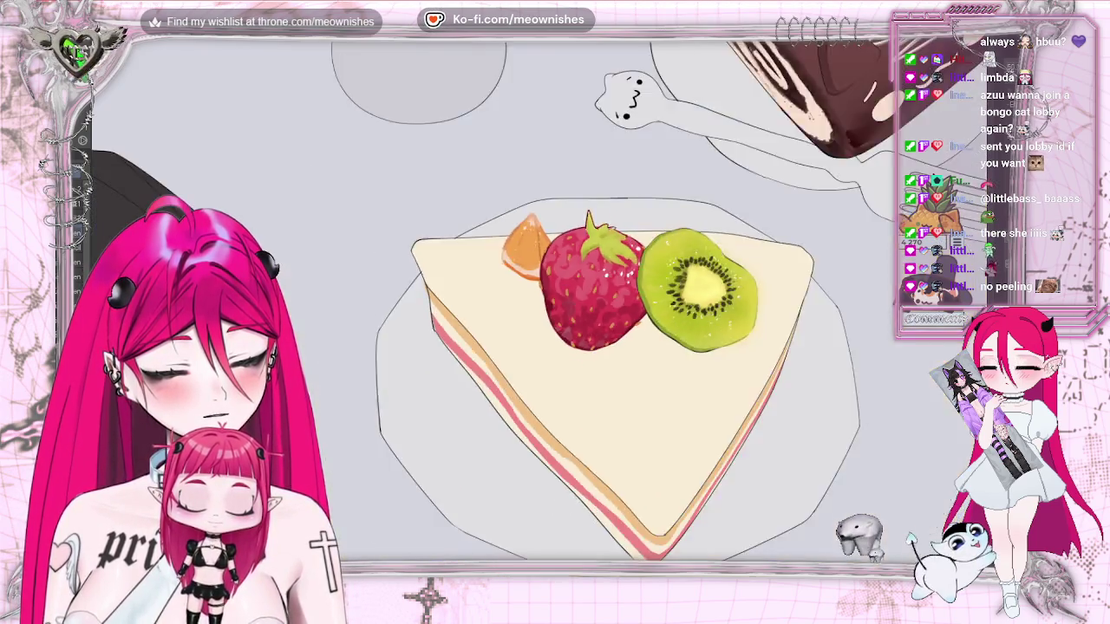
key(ctrl+minus)
scroll(559, 330, up, 2)
scroll(560, 329, up, 3)
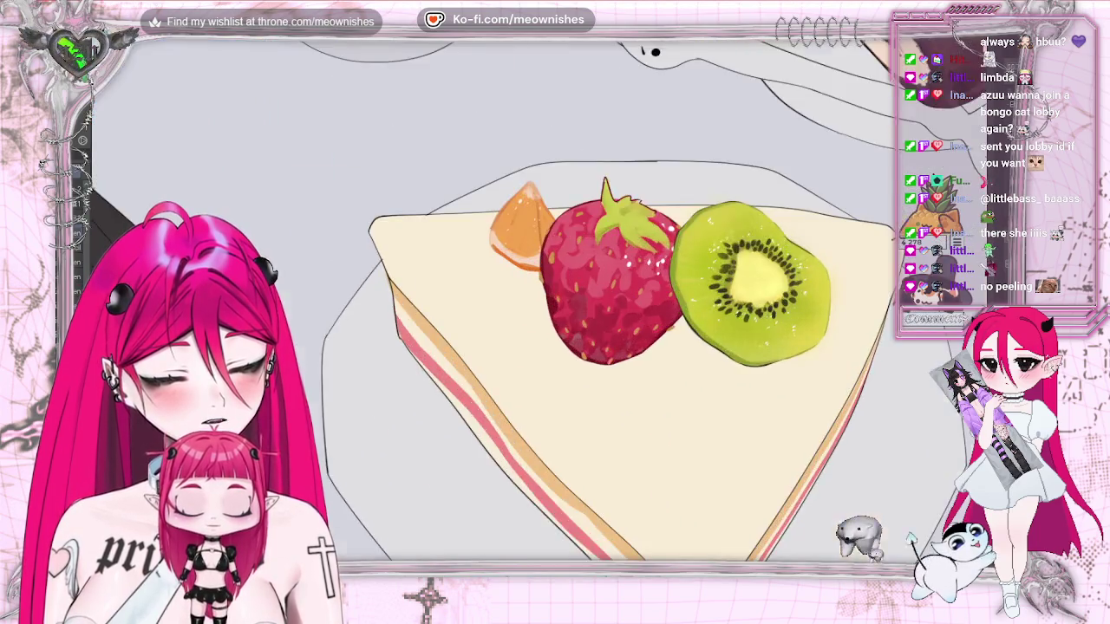
scroll(559, 329, up, 1)
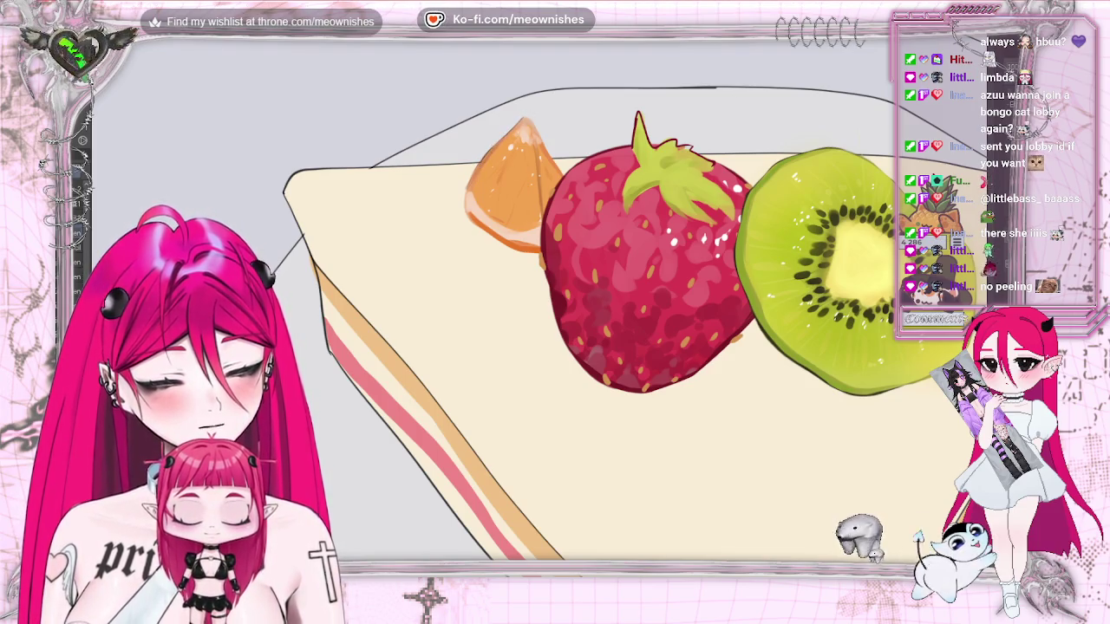
key(h)
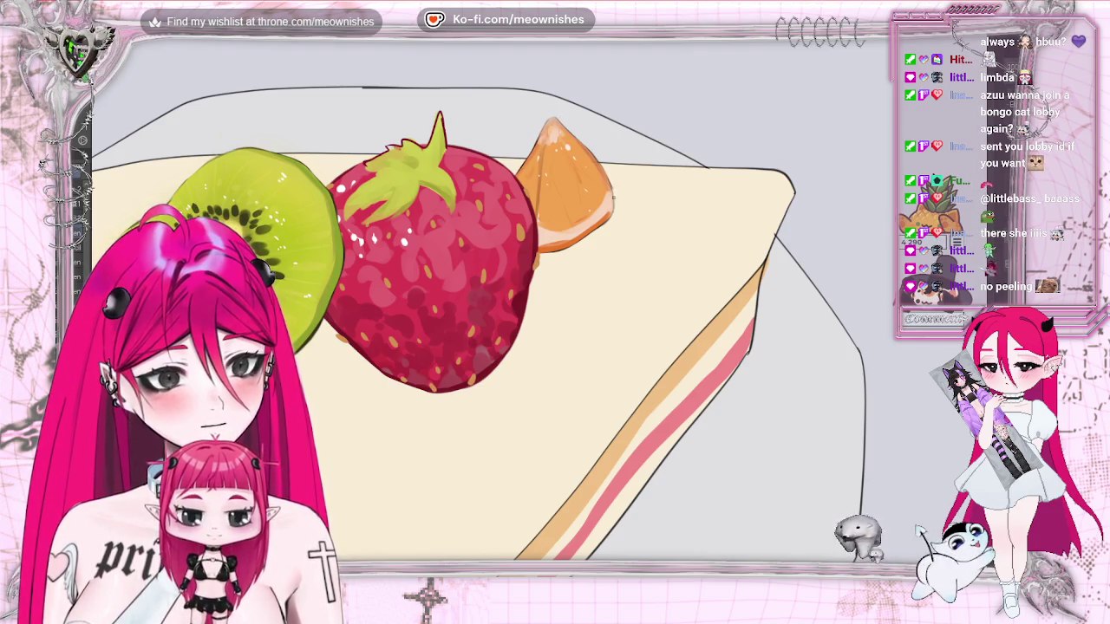
scroll(485, 320, up, 10)
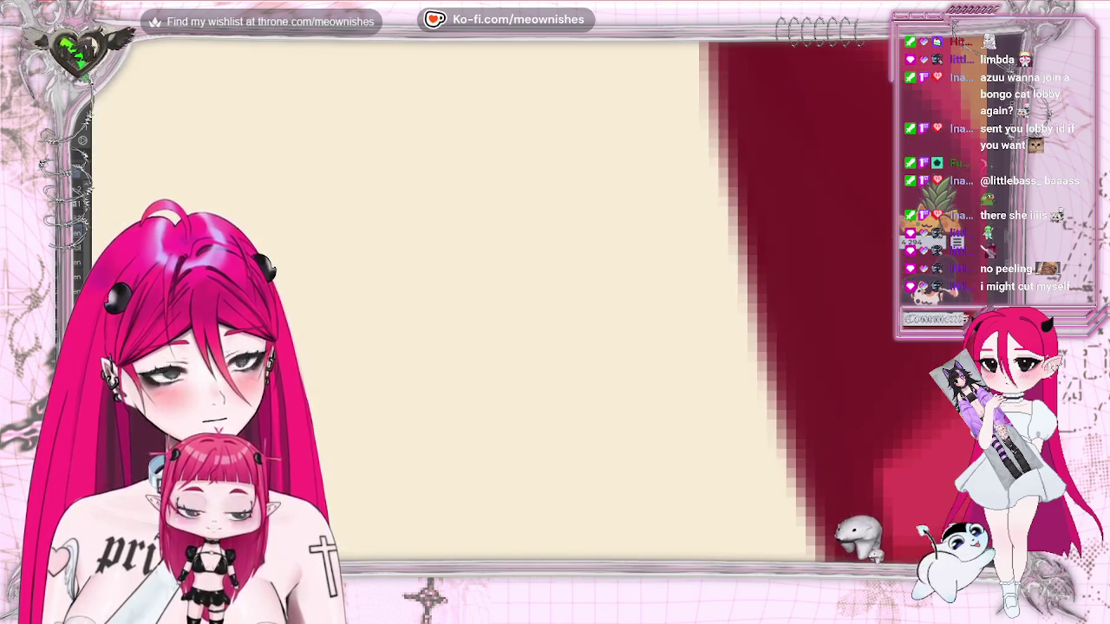
scroll(590, 329, down, 5)
scroll(590, 329, down, 2)
scroll(589, 330, up, 2)
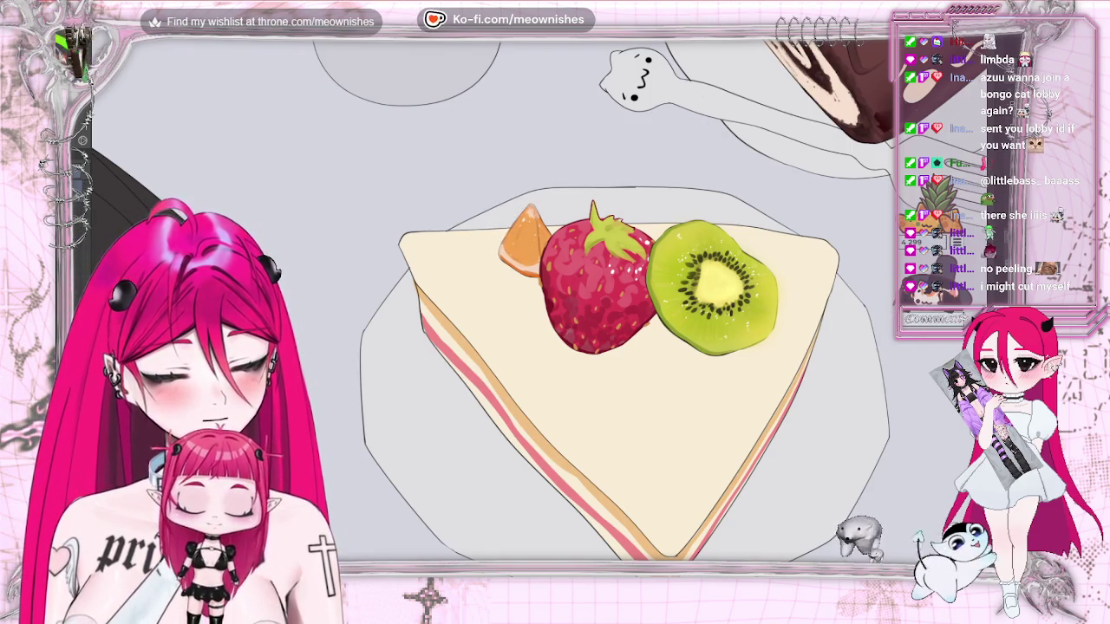
scroll(467, 208, down, 1)
scroll(538, 325, down, 3)
scroll(533, 308, up, 3)
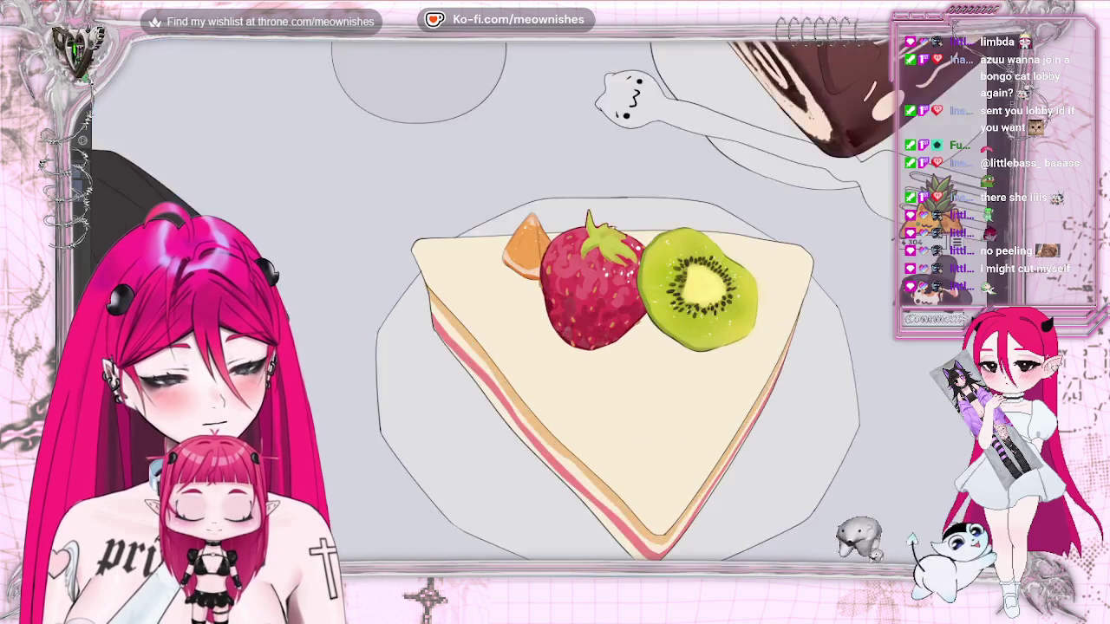
scroll(533, 309, up, 3)
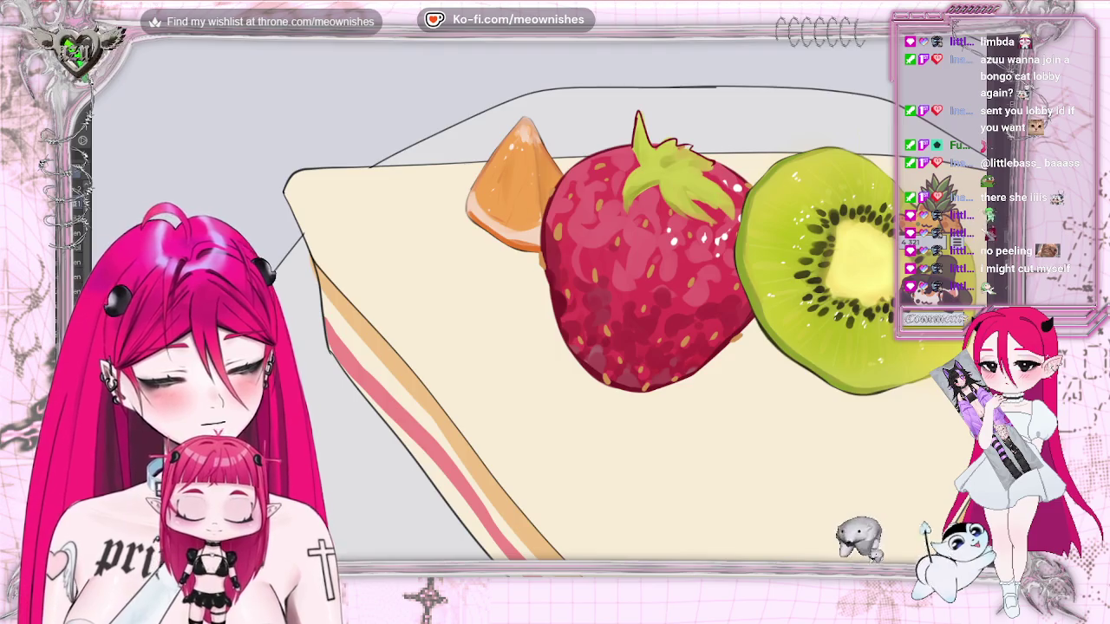
key(m)
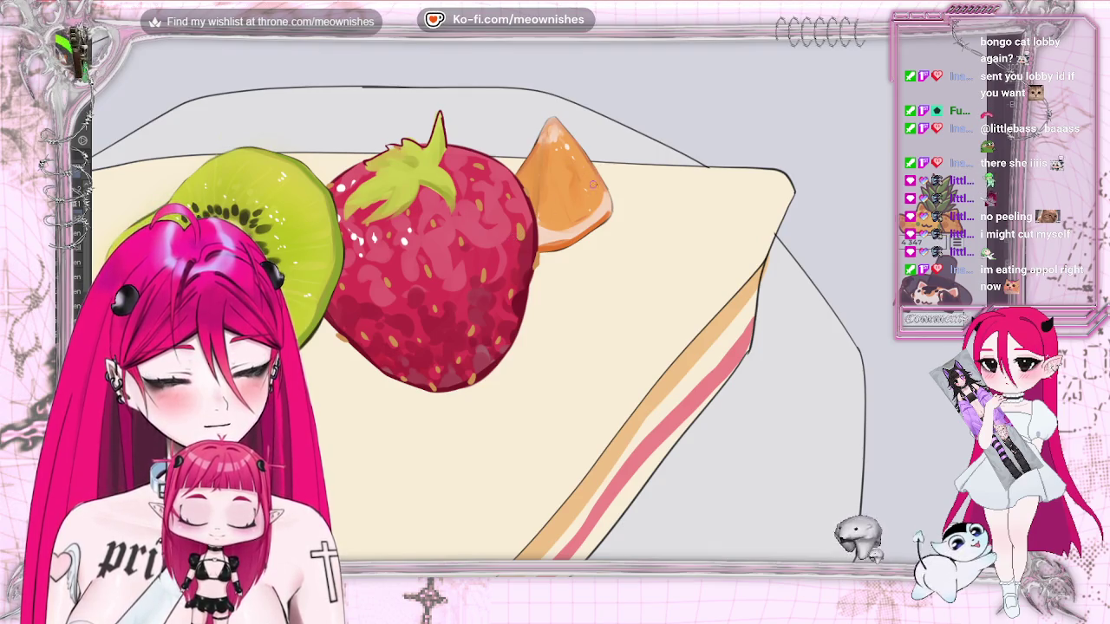
key(h)
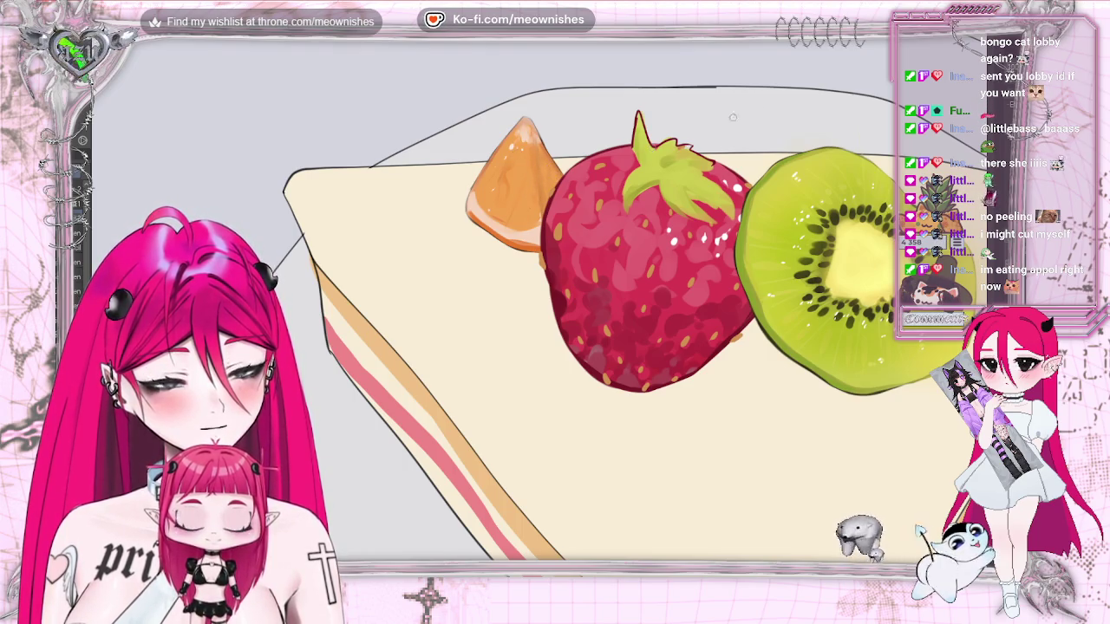
scroll(573, 303, down, 1)
scroll(572, 304, down, 1)
scroll(573, 304, down, 1)
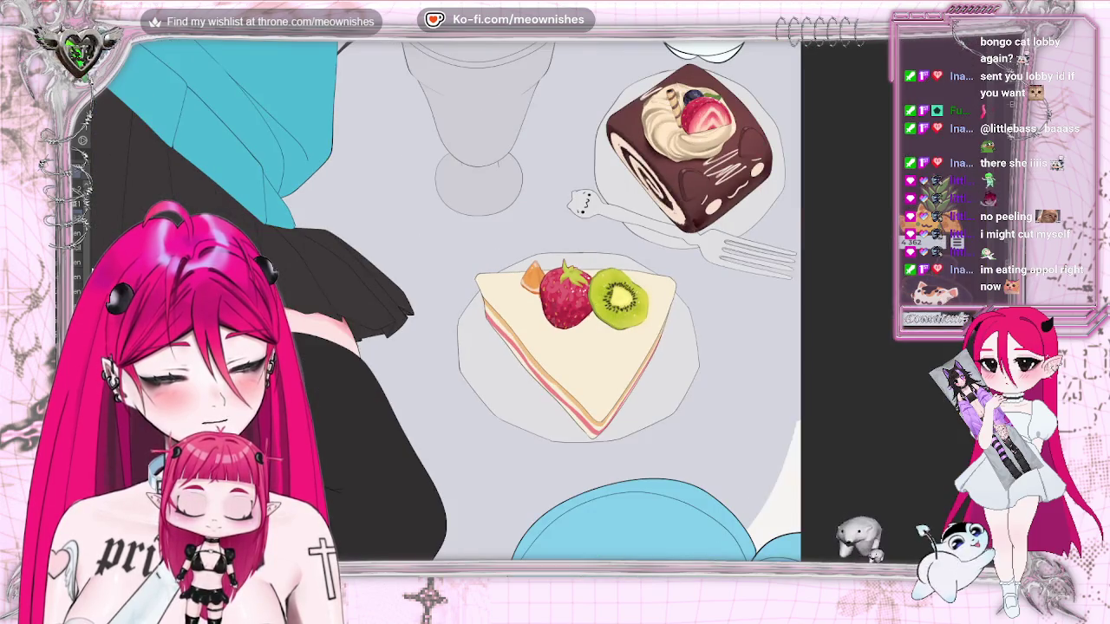
scroll(528, 307, up, 3)
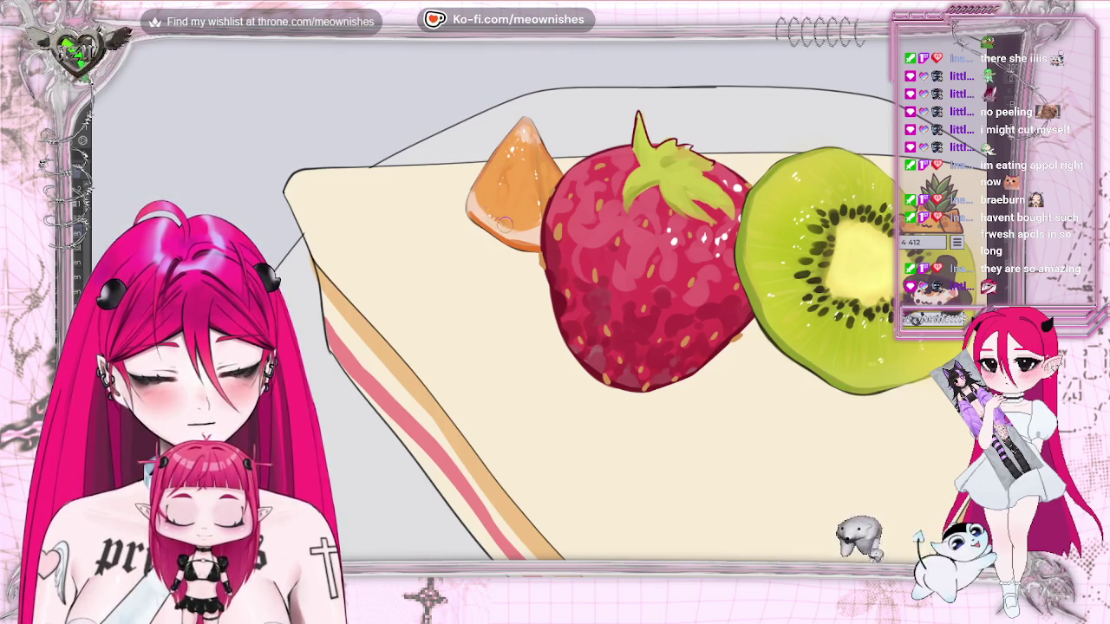
Mirror and zoom the canvas to check the cake slice, then switch to the black kitten photo
key(h)
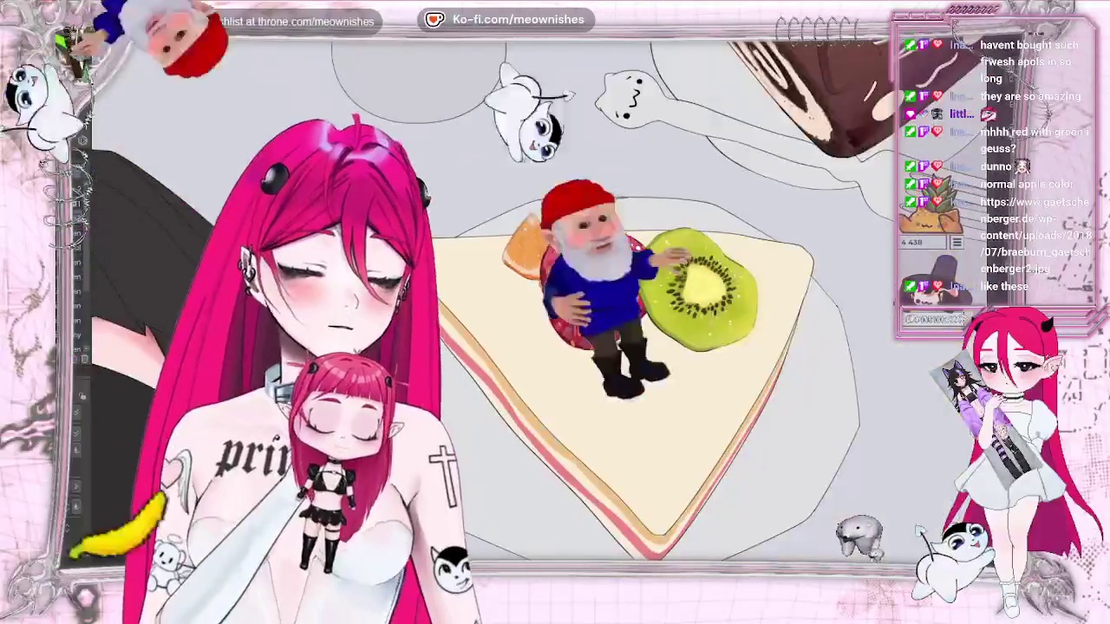
key(ctrl+plus)
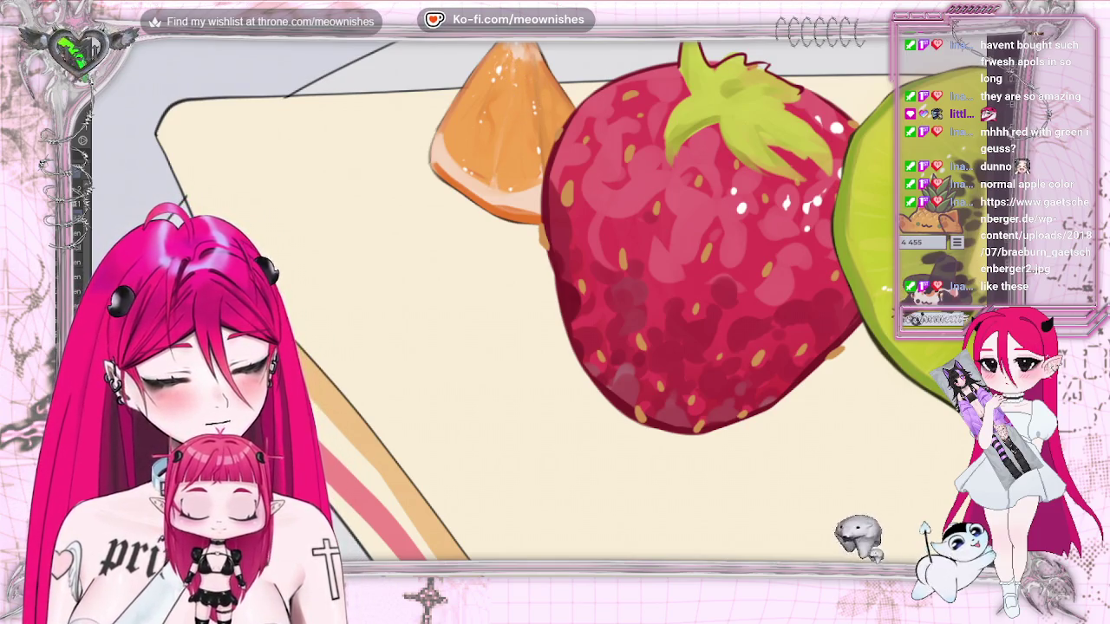
key(ctrl+minus)
key(ctrl+minus)
key(ctrl+minus)
key(ctrl+minus)
key(ctrl+minus)
key(ctrl+minus)
key(ctrl+plus)
key(ctrl+plus)
key(ctrl+plus)
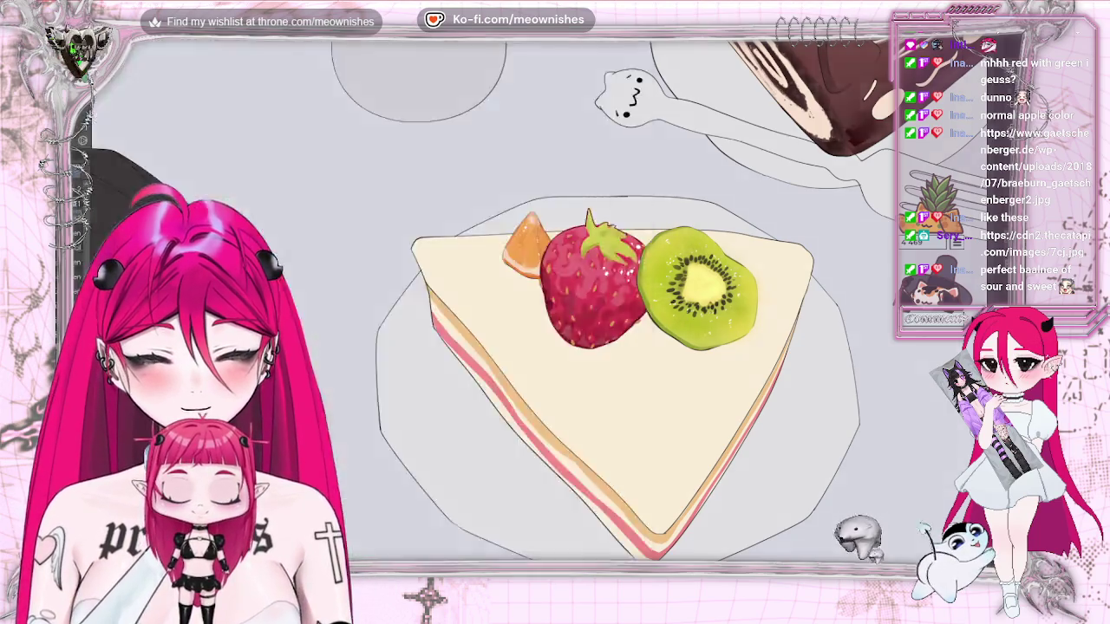
key(alt+Tab)
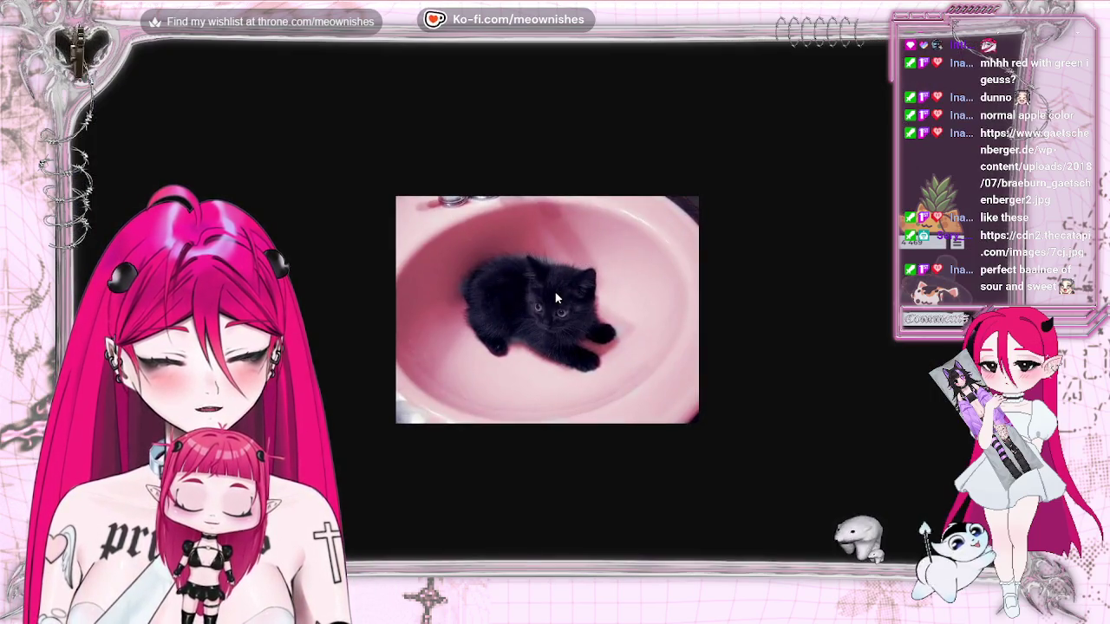
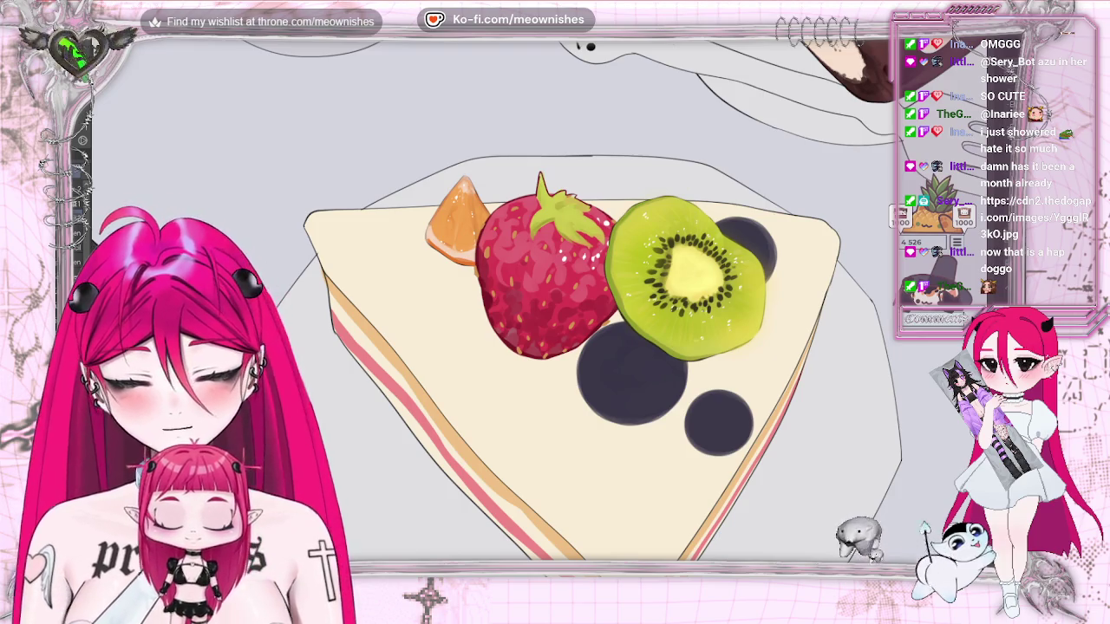
Scroll the canvas to bring the cake slice's blueberries into view
scroll(592, 300, up, 3)
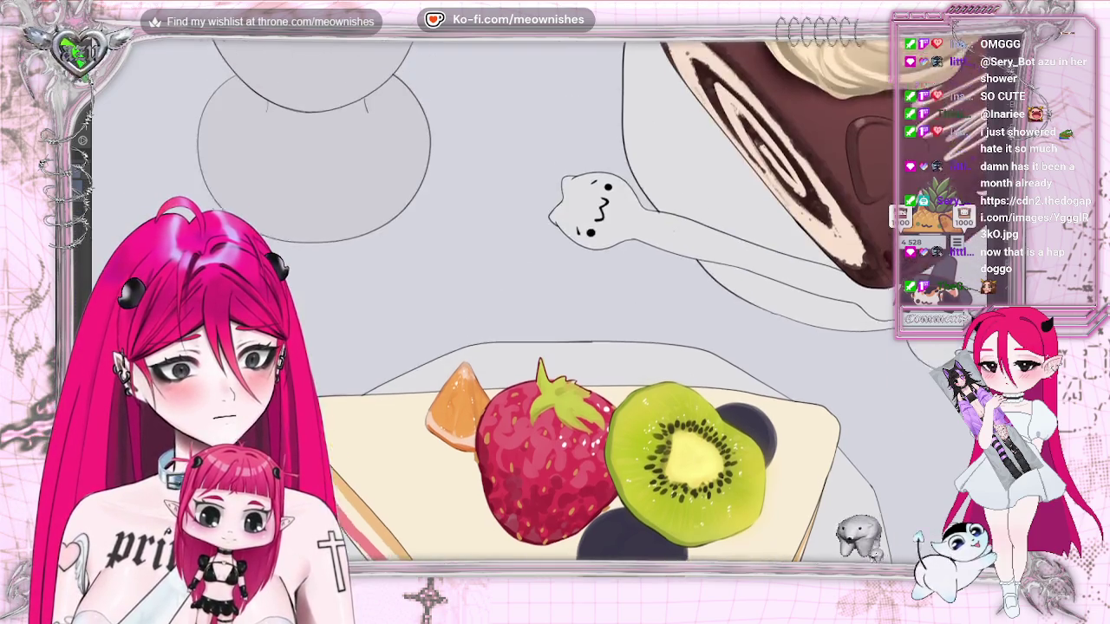
scroll(592, 300, up, 3)
scroll(593, 300, up, 1)
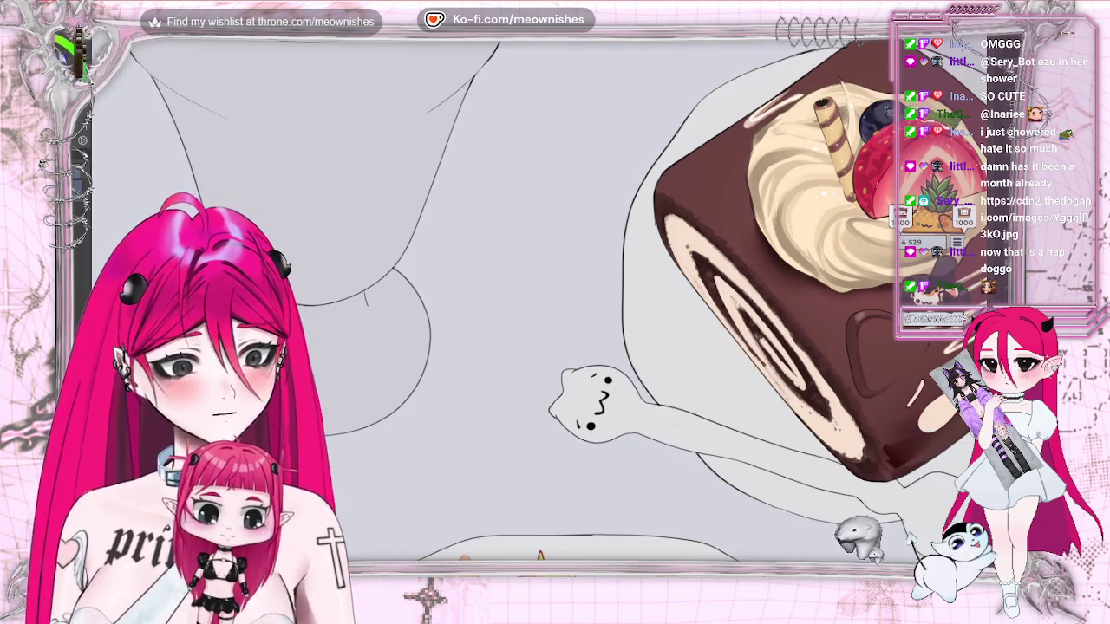
scroll(572, 303, down, 5)
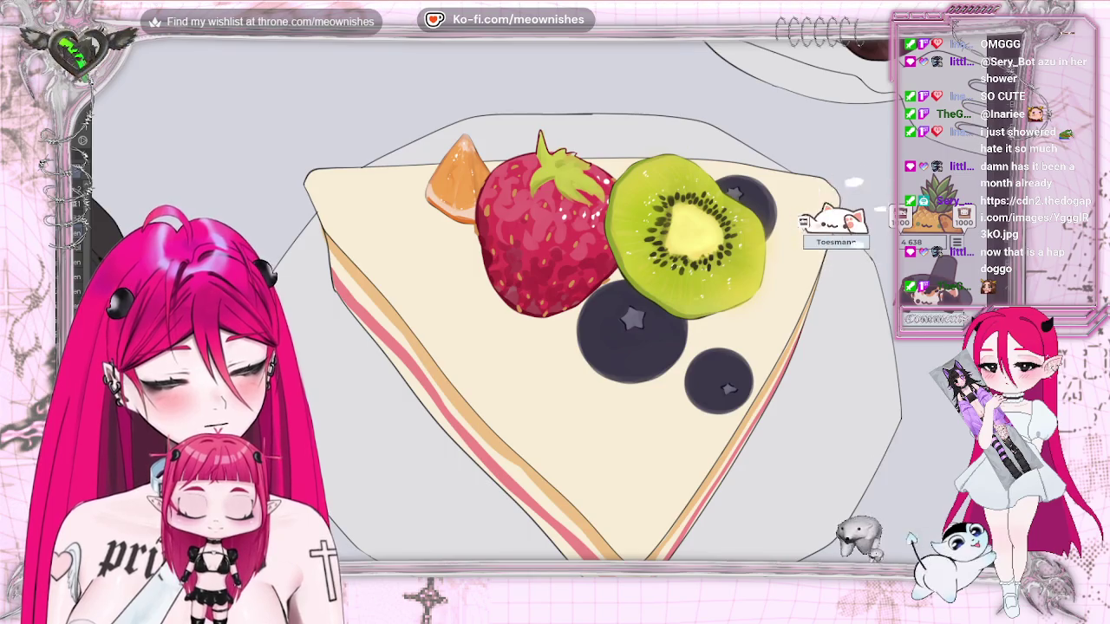
Zoom out to view the whole plate and roll cake, then zoom back in on the cake slice
key(ctrl+minus)
key(ctrl+plus)
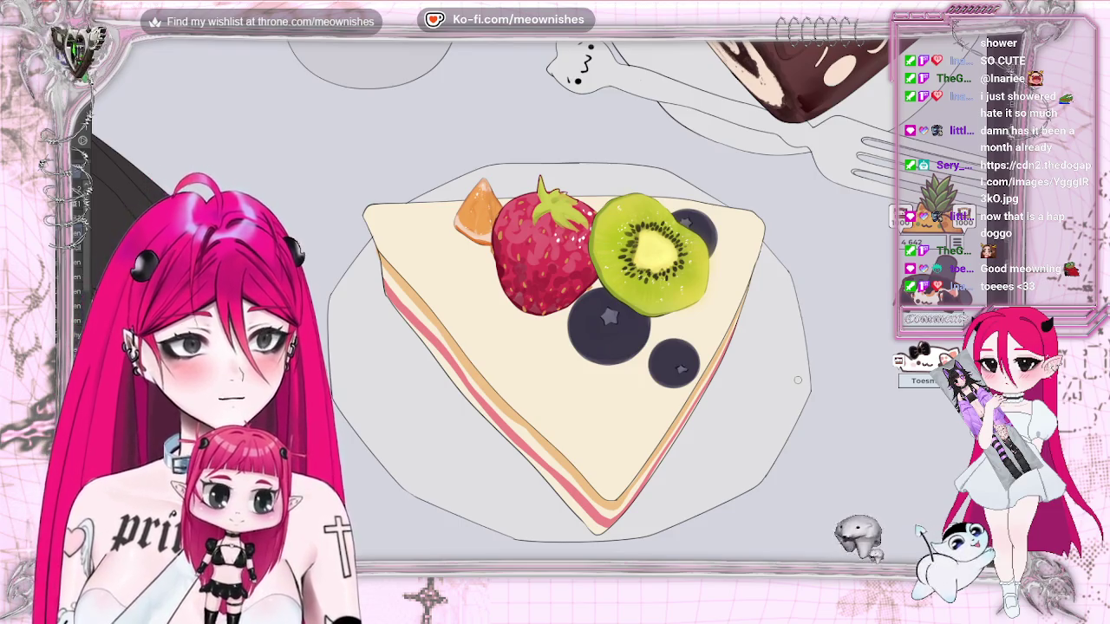
scroll(526, 320, up, 1)
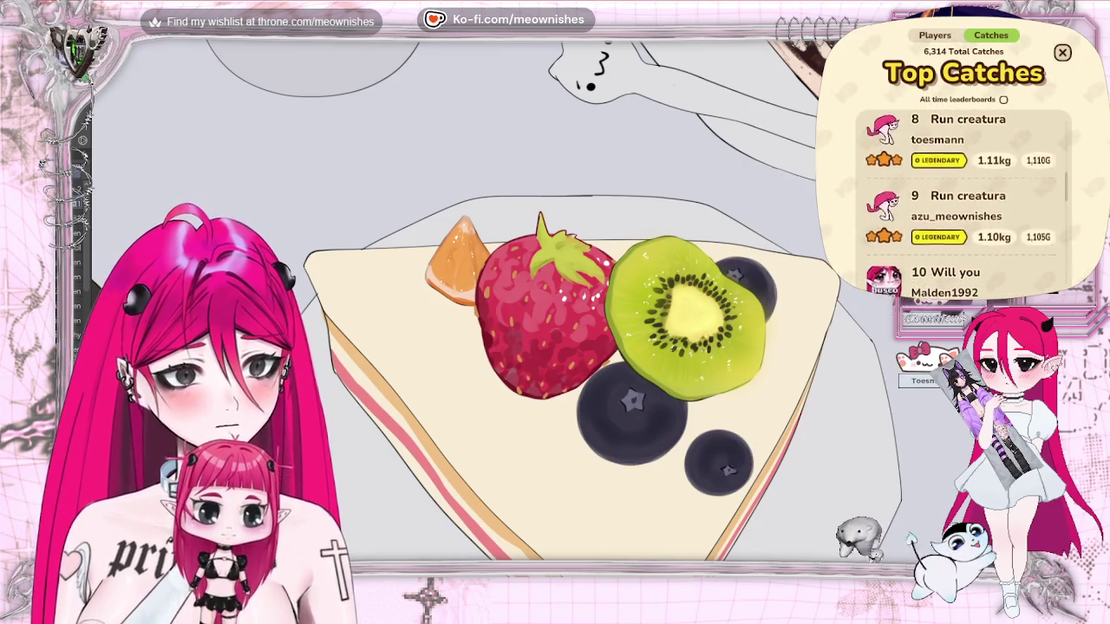
key(ctrl+minus)
scroll(555, 303, up, 2)
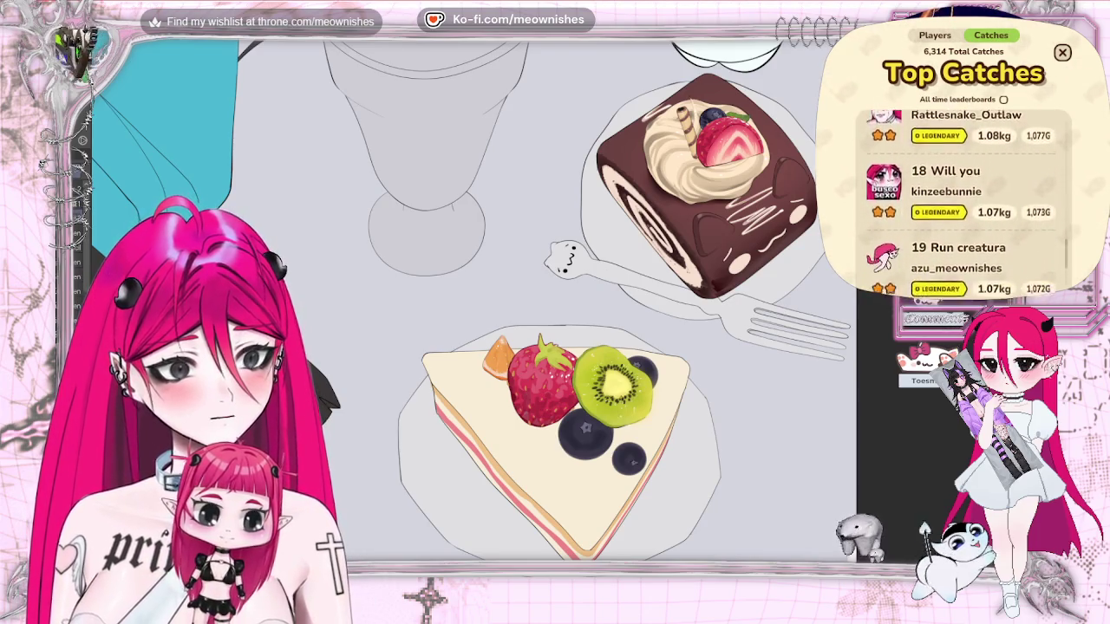
scroll(554, 299, down, 3)
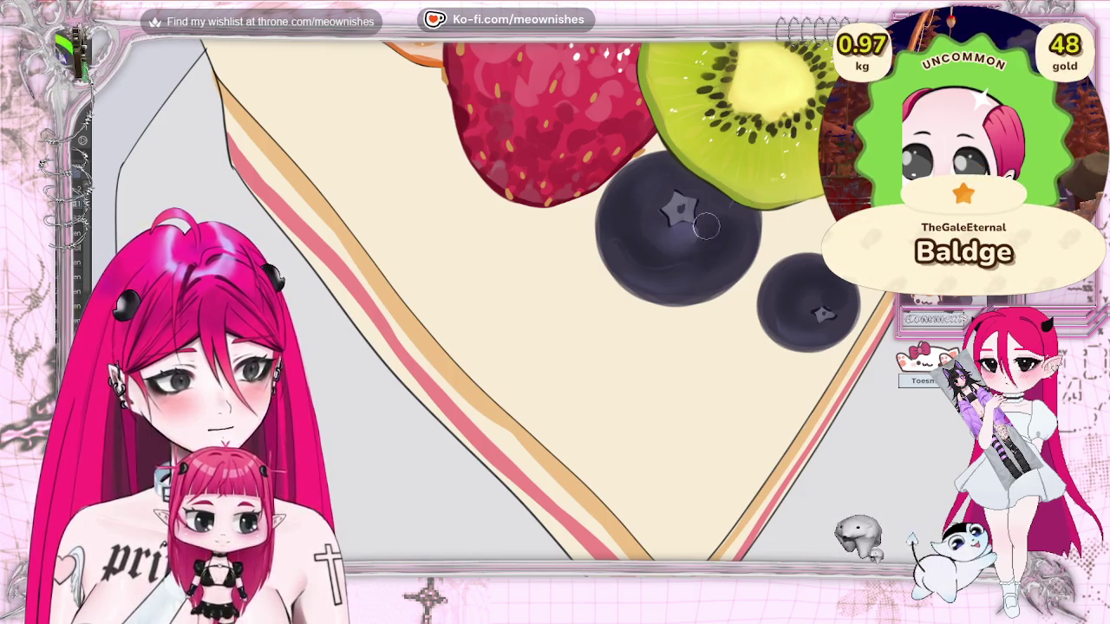
key(ctrl+0)
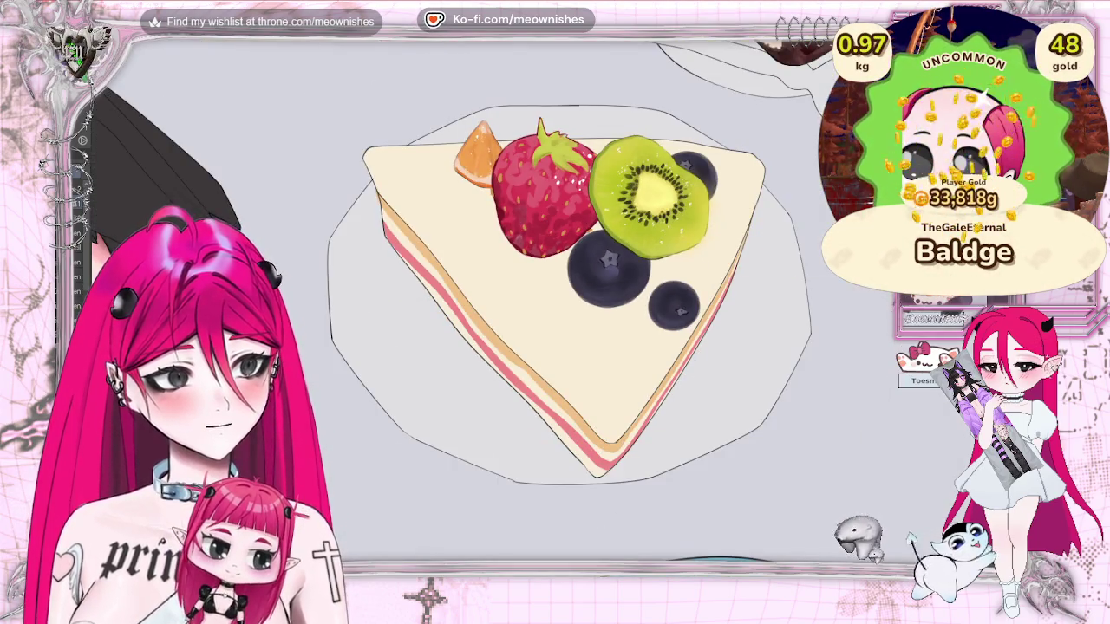
scroll(520, 303, right, 5)
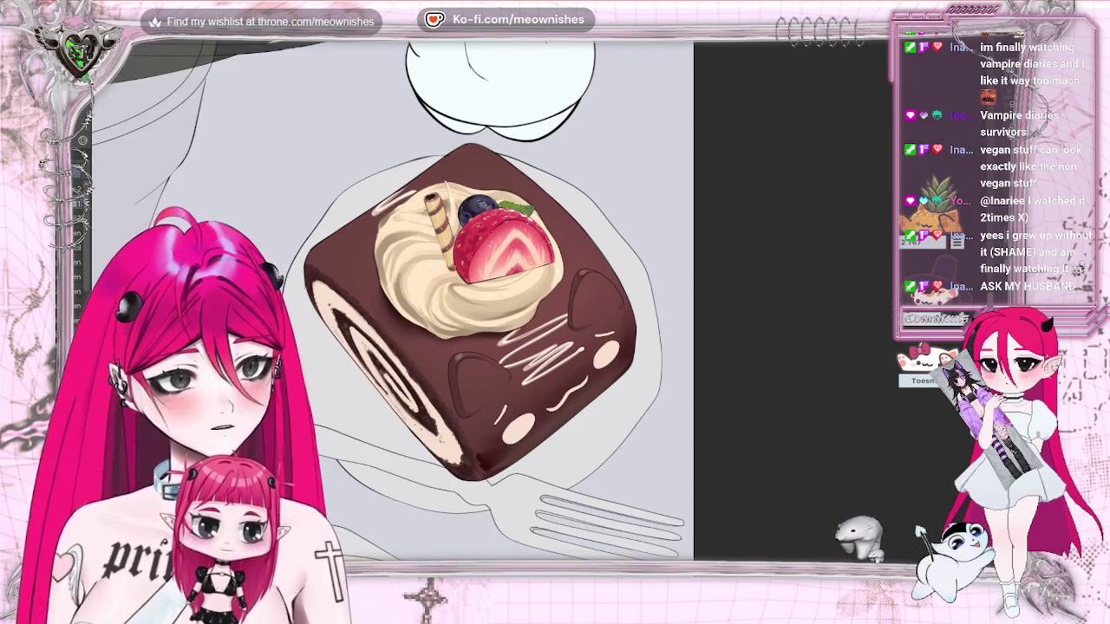
scroll(440, 295, down, 5)
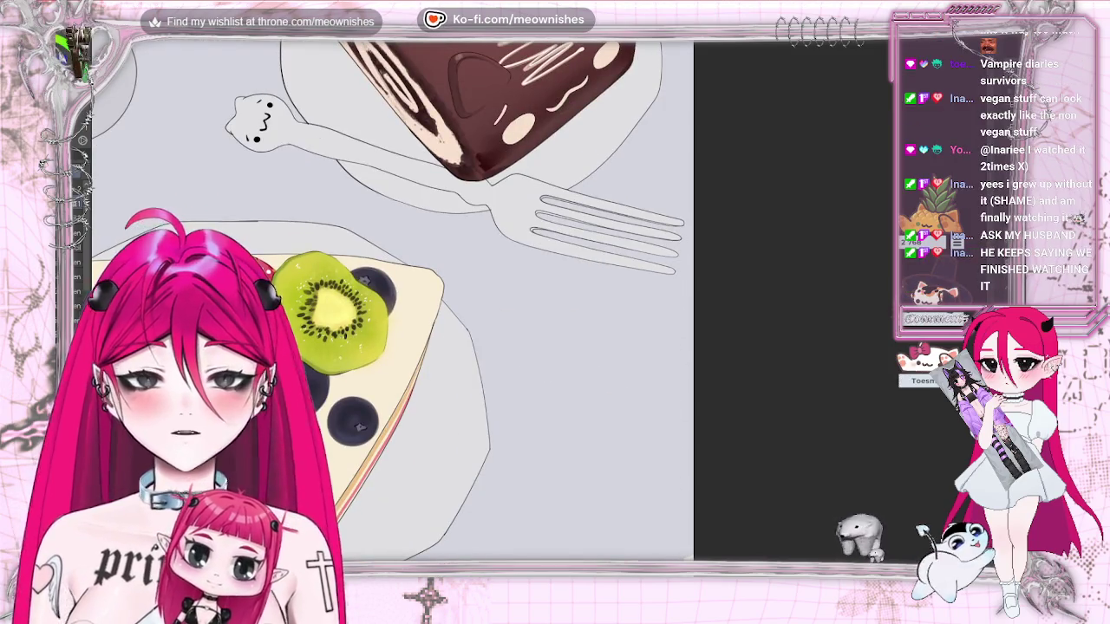
scroll(390, 294, left, 3)
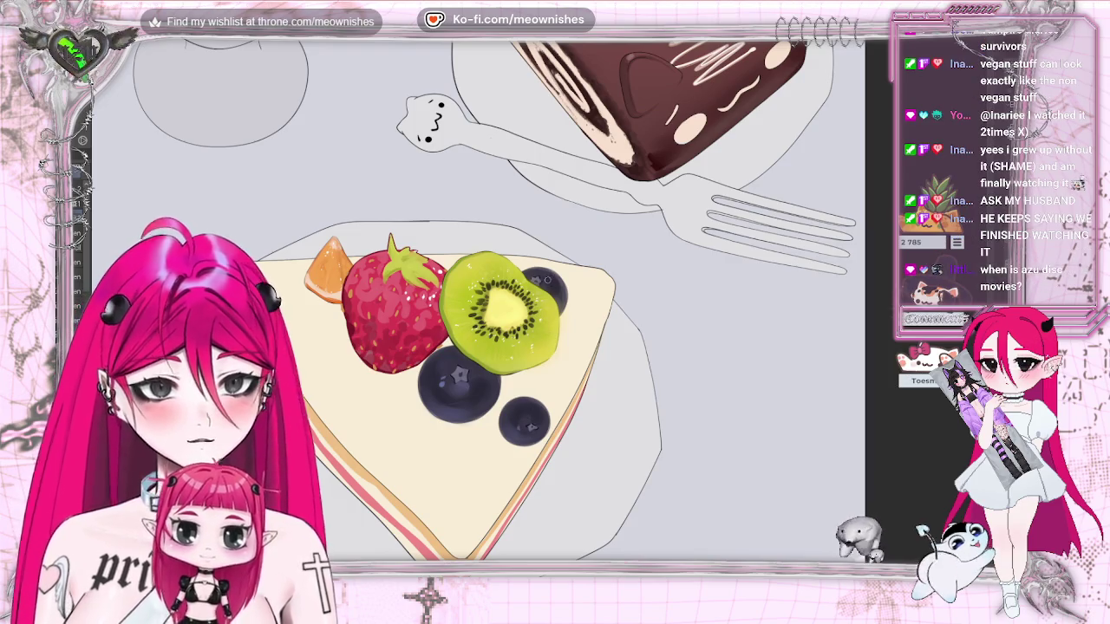
scroll(544, 280, down, 3)
scroll(521, 269, down, 2)
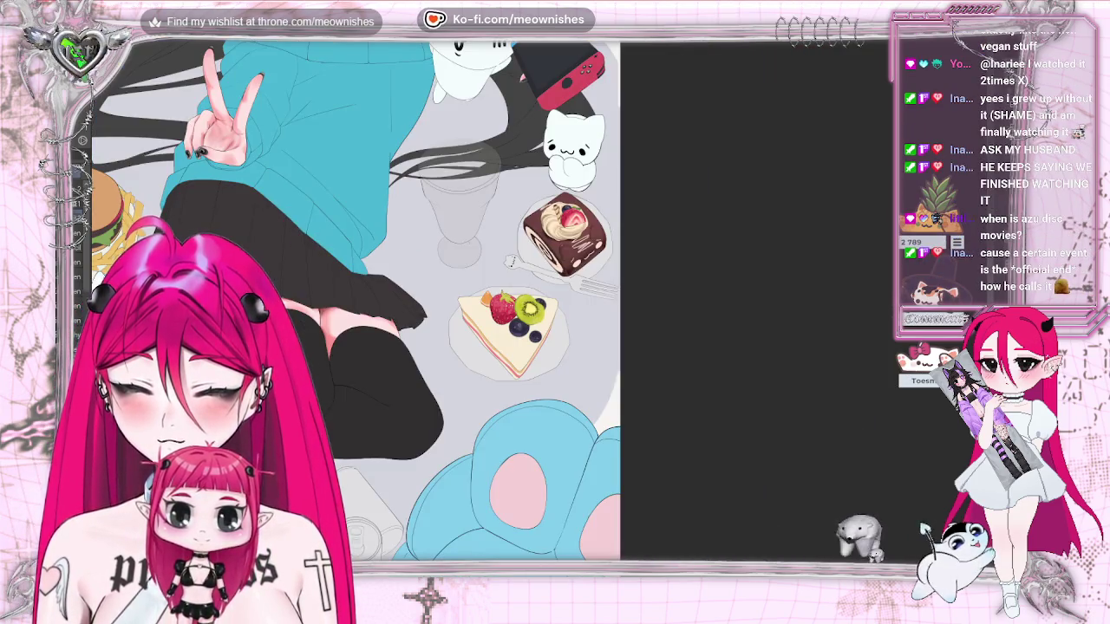
scroll(537, 310, up, 2)
scroll(537, 310, up, 1)
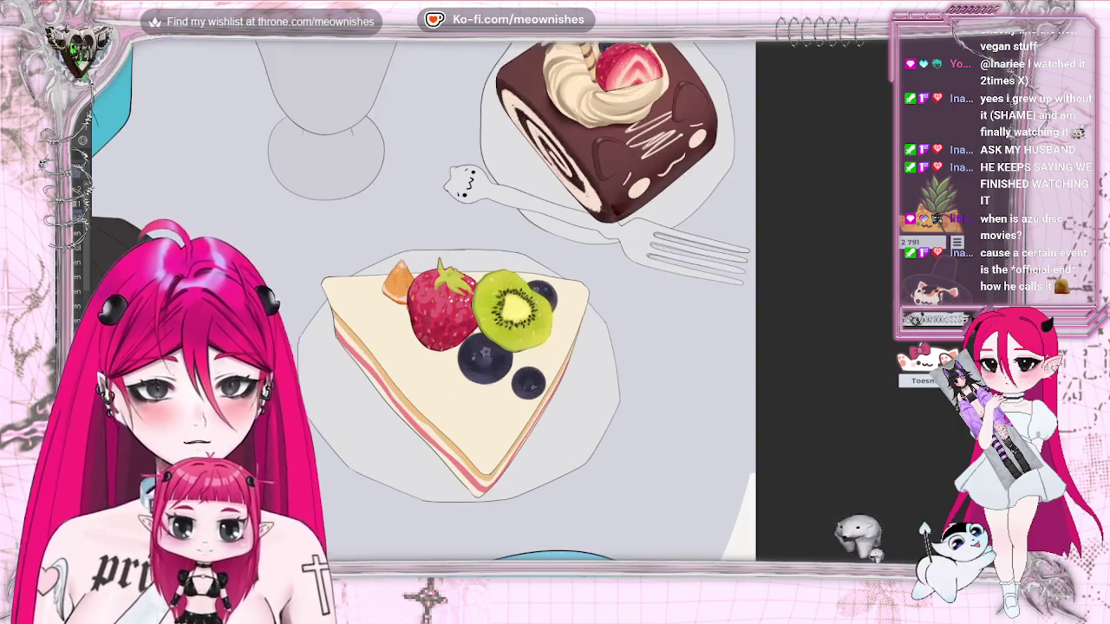
scroll(538, 291, up, 1)
scroll(477, 299, up, 3)
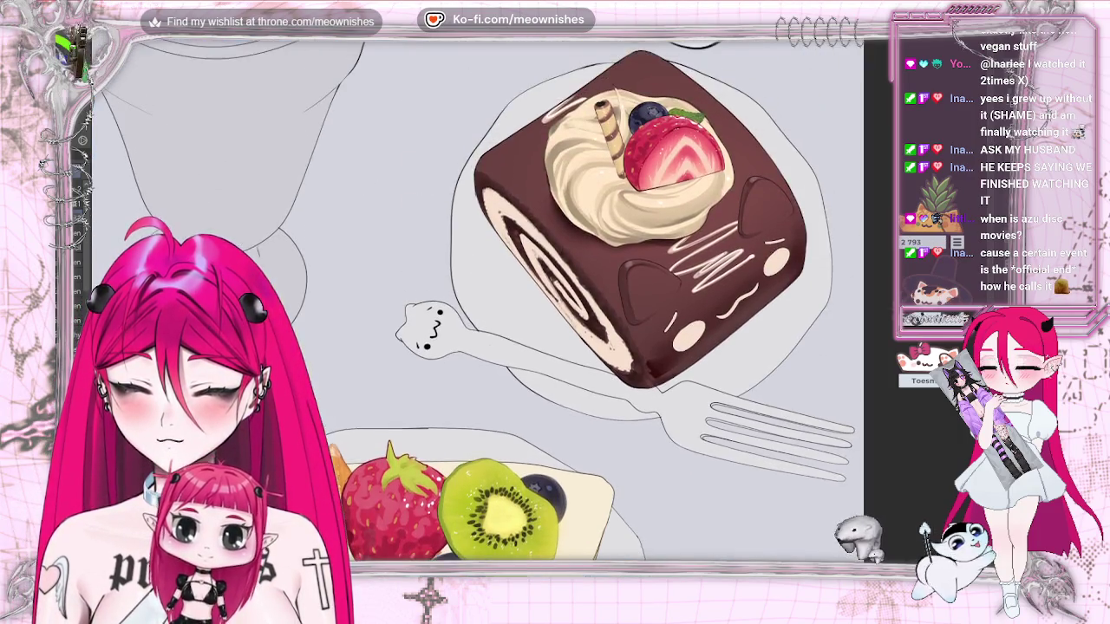
scroll(624, 229, down, 1)
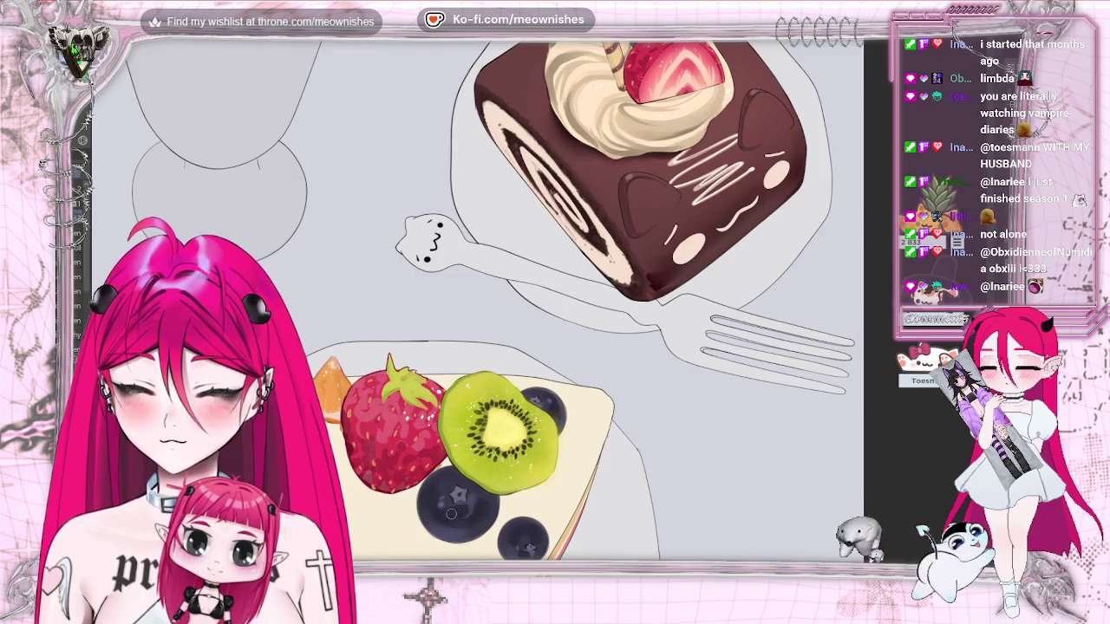
scroll(476, 299, down, 3)
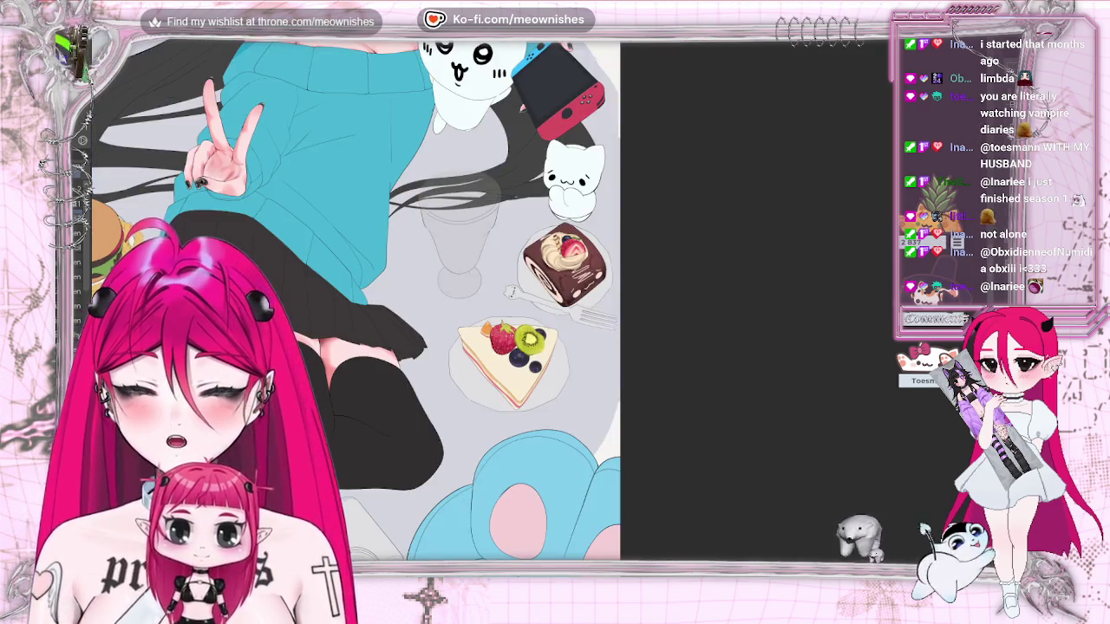
scroll(477, 299, up, 3)
scroll(490, 300, down, 3)
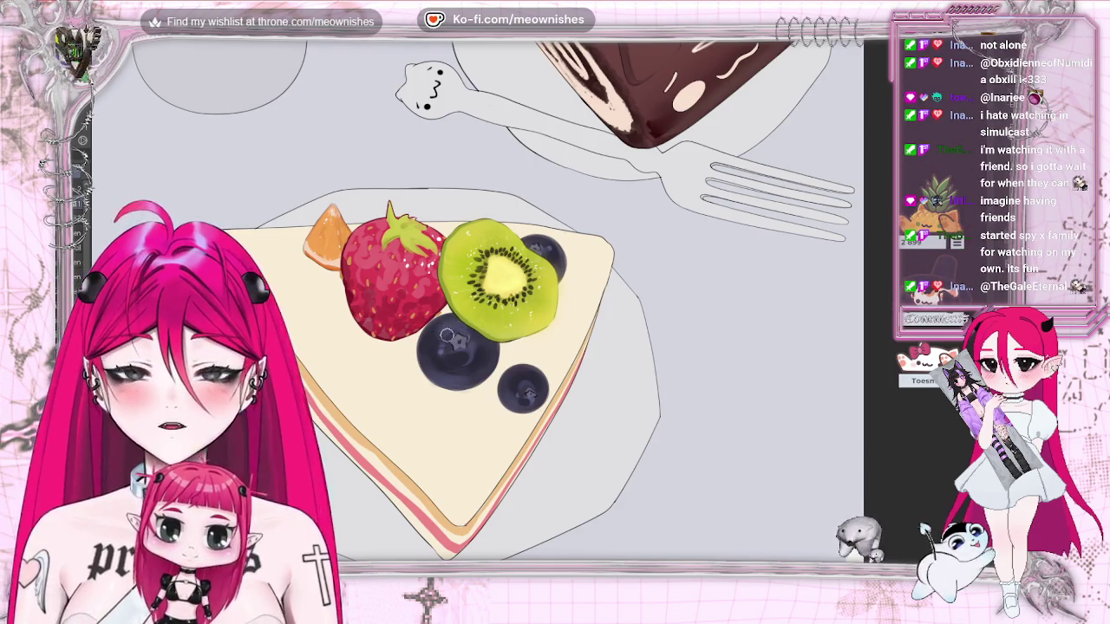
scroll(457, 323, down, 5)
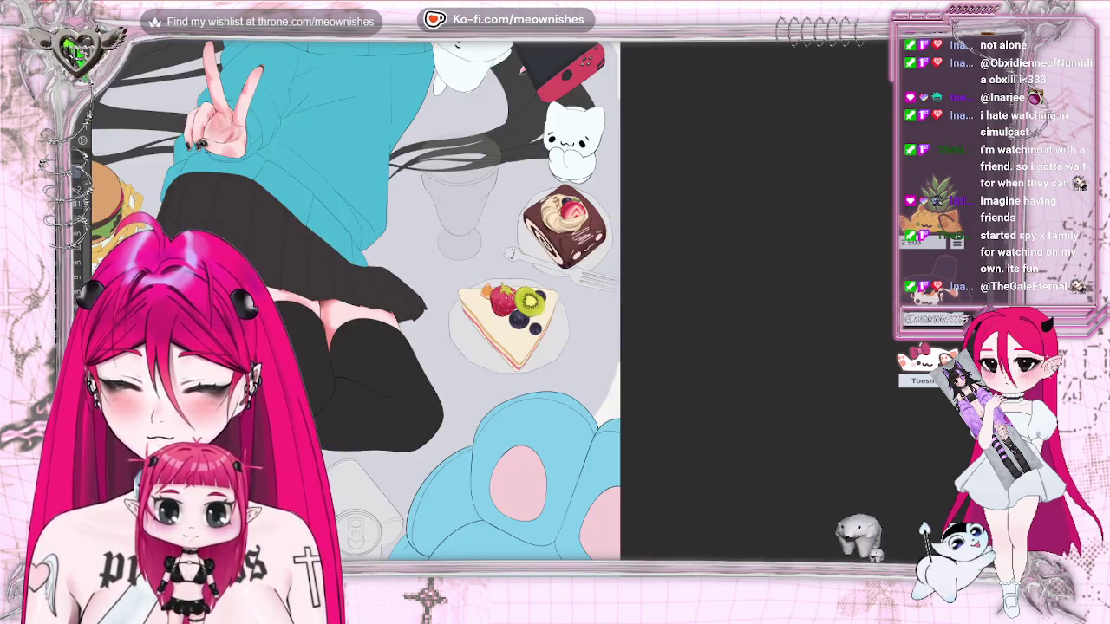
Paint a dark shadow stroke across the large blueberry on the fruit cake slice
scroll(539, 309, up, 4)
scroll(538, 309, up, 1)
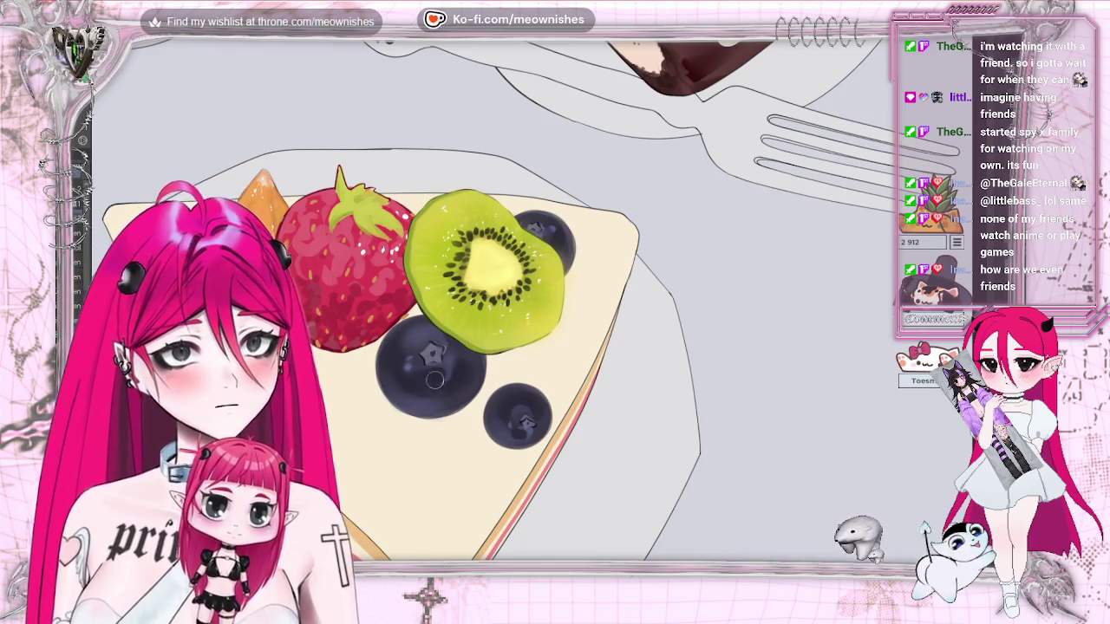
drag(414, 378, 432, 379)
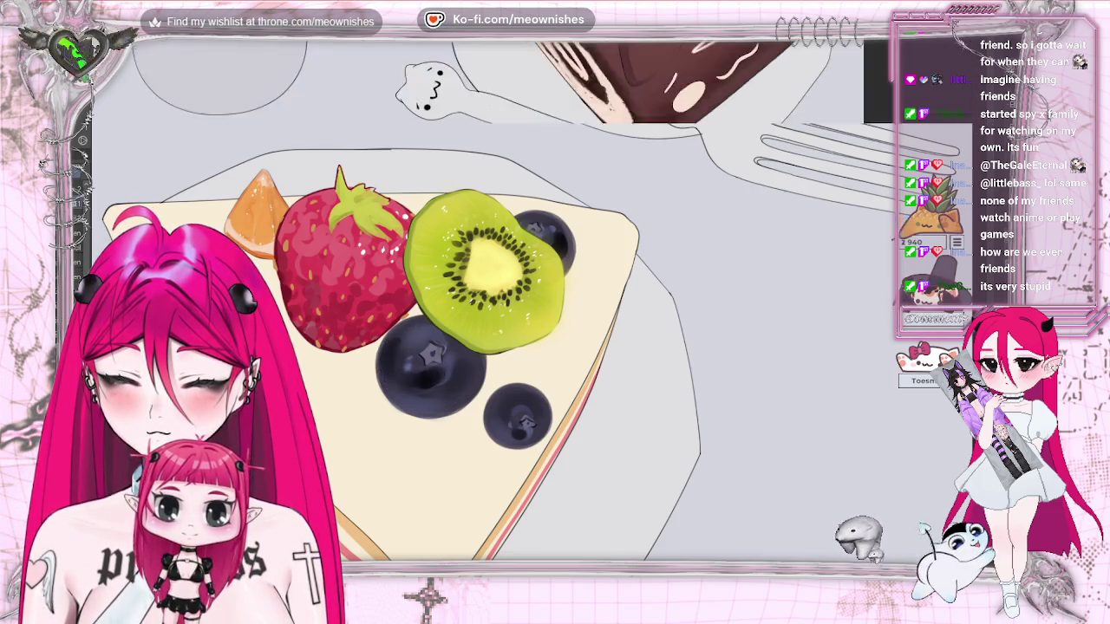
scroll(435, 371, down, 5)
scroll(435, 371, up, 3)
scroll(537, 304, up, 2)
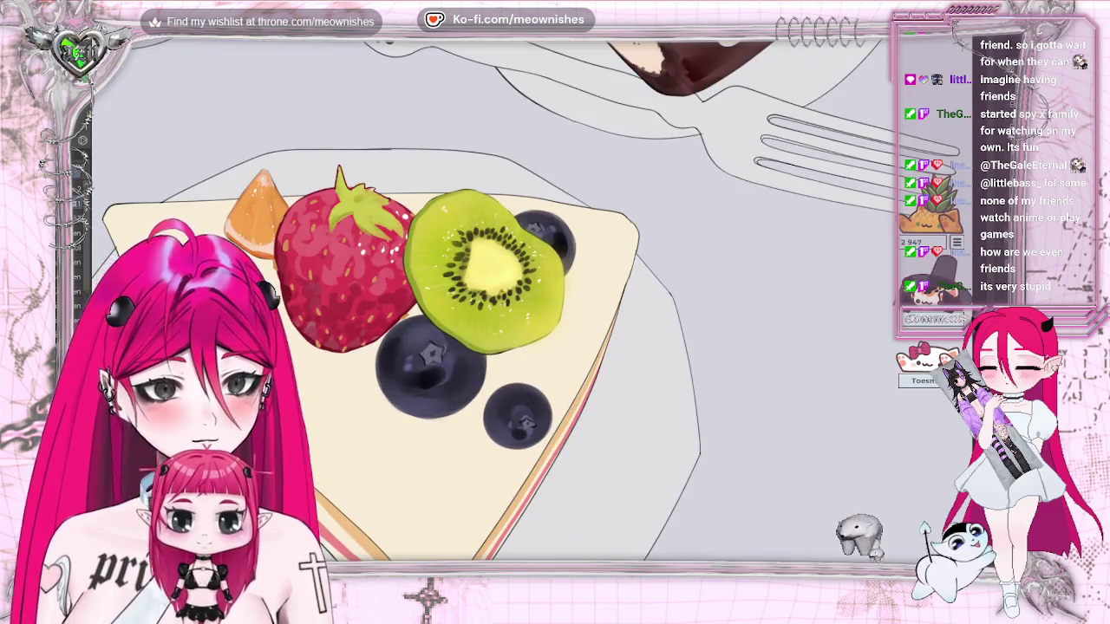